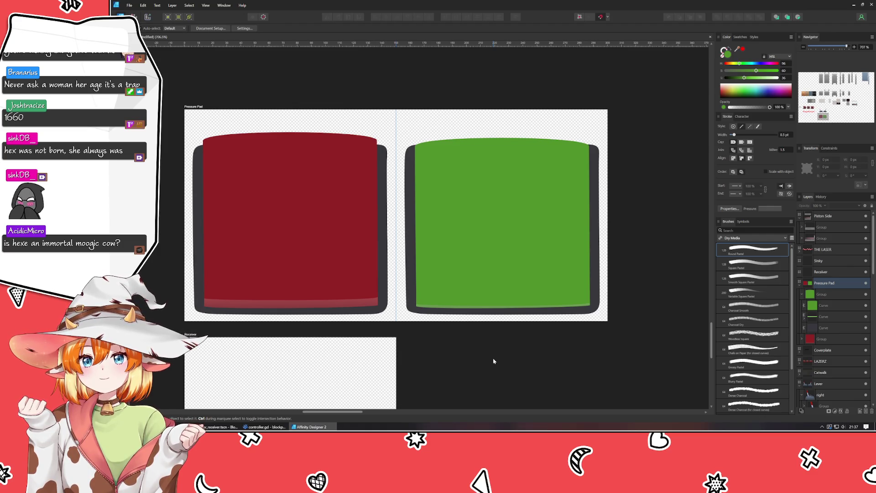
# Step: Frame the pad artboards and collapse the green pad and Pressure Pad layers
pyautogui.scroll(-3, 494, 361)
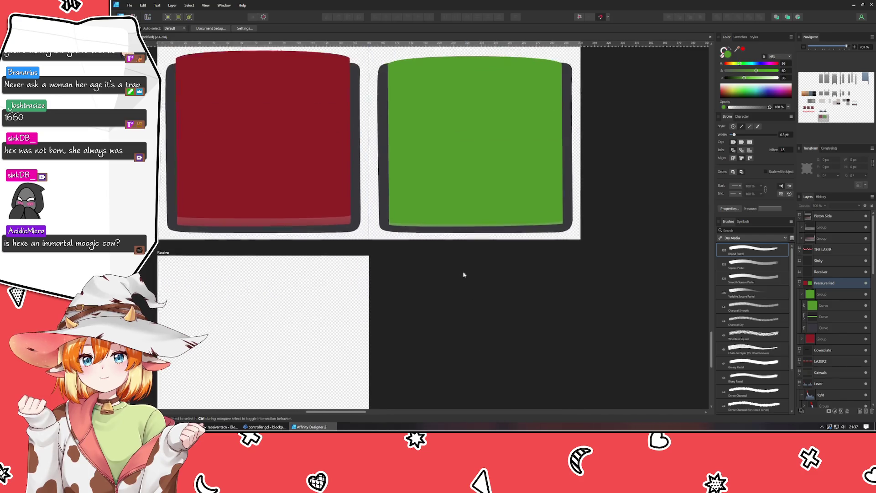
pyautogui.scroll(-2, 433, 257)
pyautogui.scroll(1, 449, 310)
pyautogui.scroll(1, 449, 310)
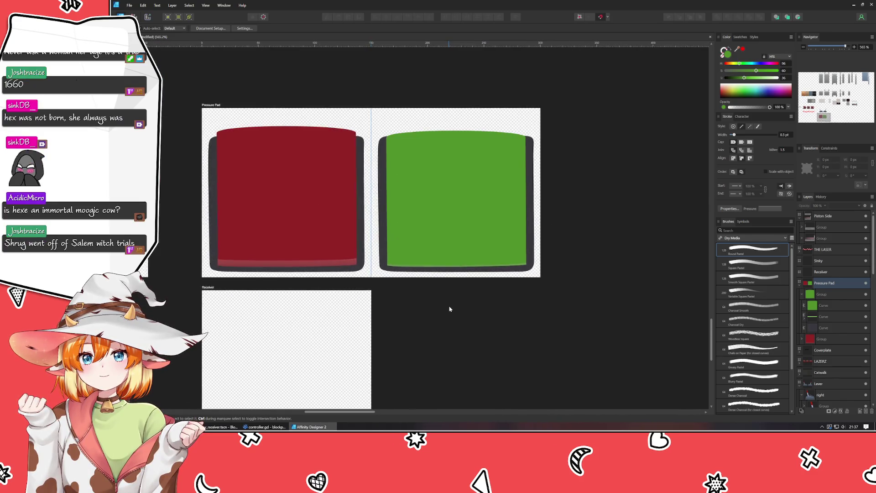
pyautogui.moveTo(450, 307); pyautogui.dragTo(526, 224)
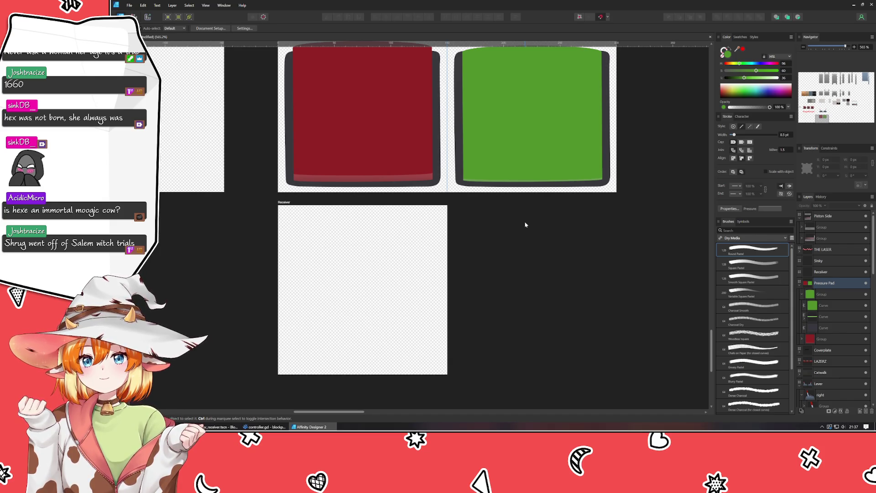
pyautogui.moveTo(511, 255)
pyautogui.mouseDown()
pyautogui.moveTo(515, 360)
pyautogui.moveTo(538, 309)
pyautogui.moveTo(534, 258)
pyautogui.mouseUp()
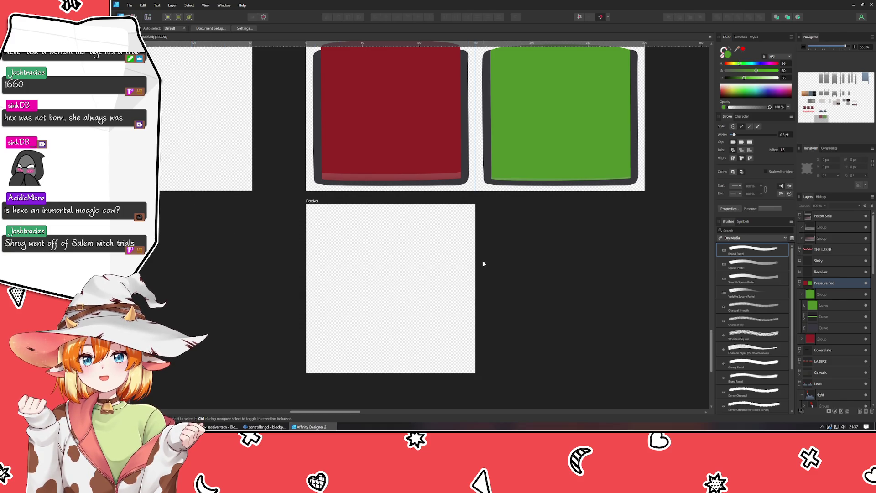
pyautogui.scroll(-3, 484, 264)
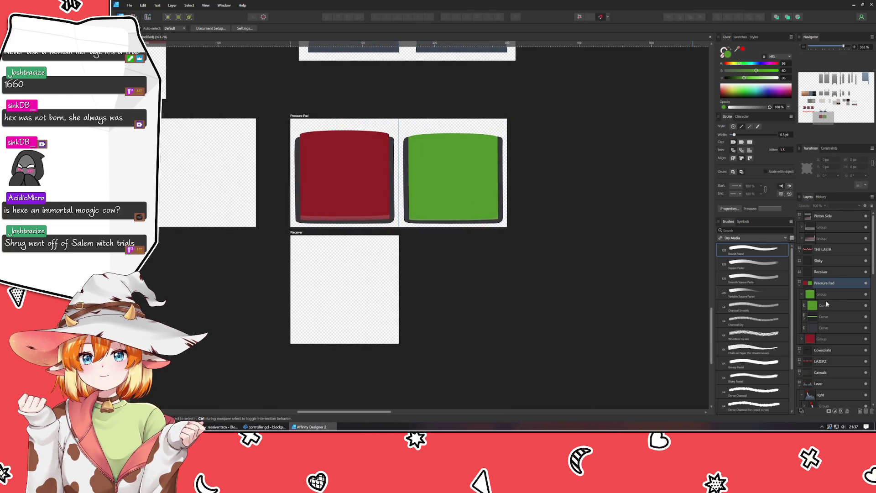
pyautogui.click(807, 296)
pyautogui.click(802, 294)
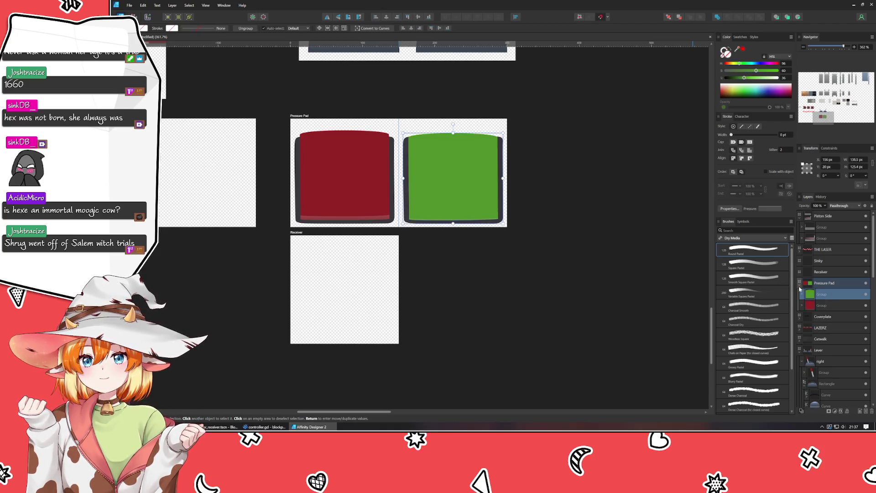
pyautogui.click(800, 286)
pyautogui.click(569, 324)
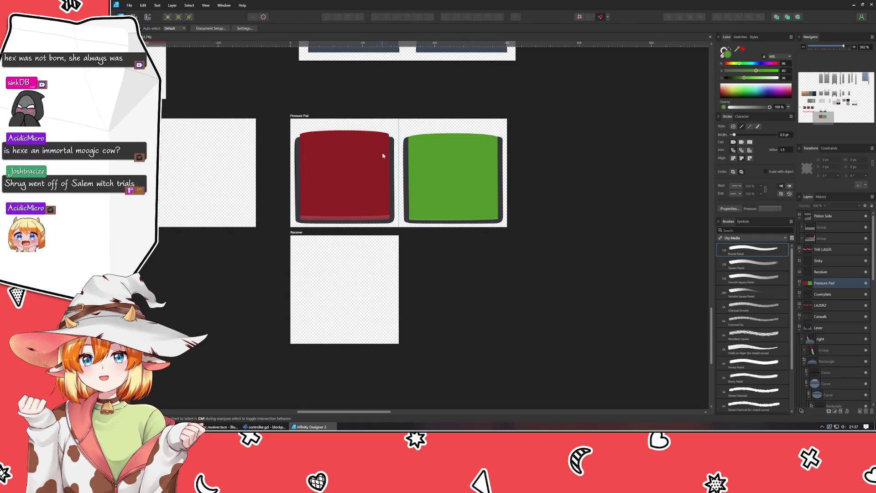
# Step: Drag the green shape's top segment down to flatten its arc, then recentre the view
pyautogui.doubleClick(449, 147)
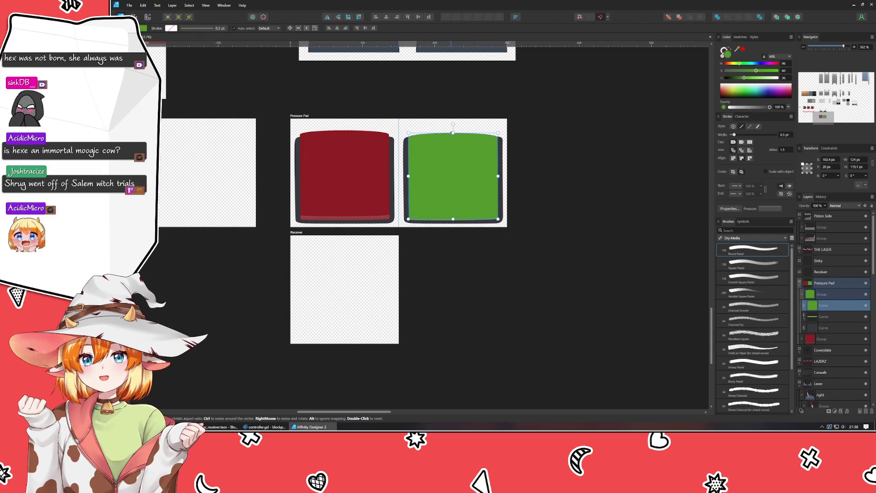
pyautogui.doubleClick(448, 145)
pyautogui.scroll(5, 448, 145)
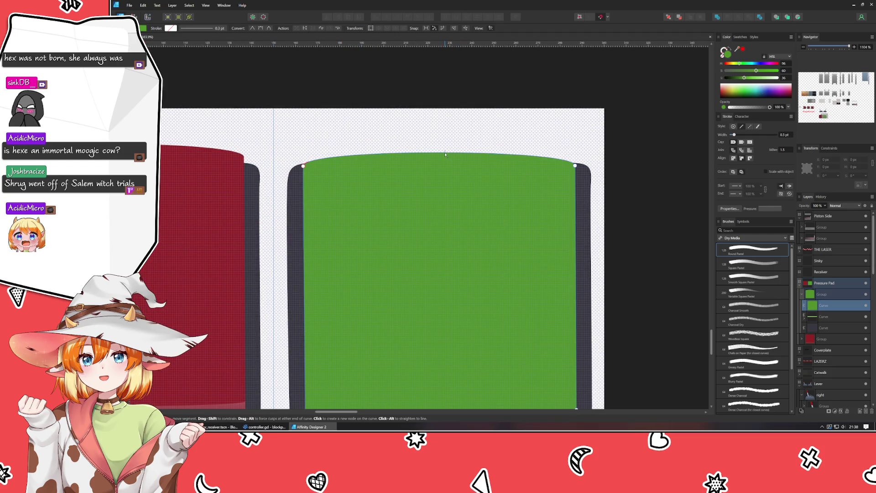
pyautogui.moveTo(445, 154); pyautogui.dragTo(445, 156)
pyautogui.click(441, 133)
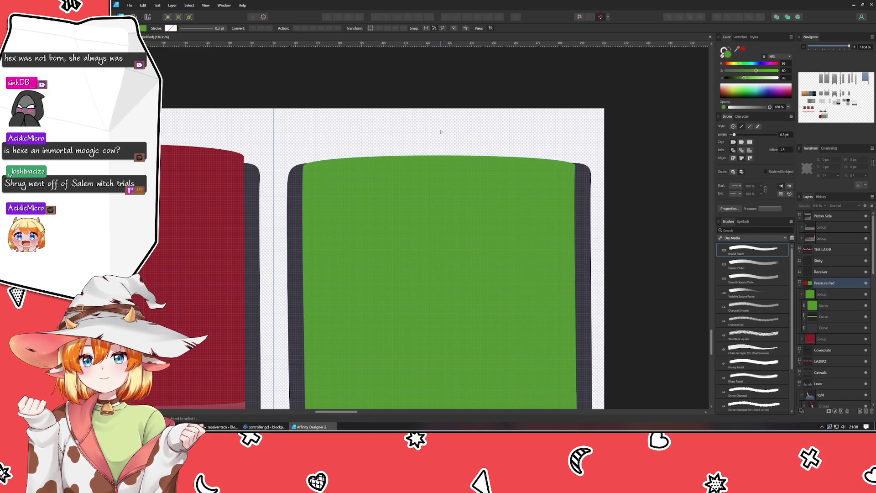
pyautogui.scroll(-1, 441, 132)
pyautogui.scroll(-2, 441, 132)
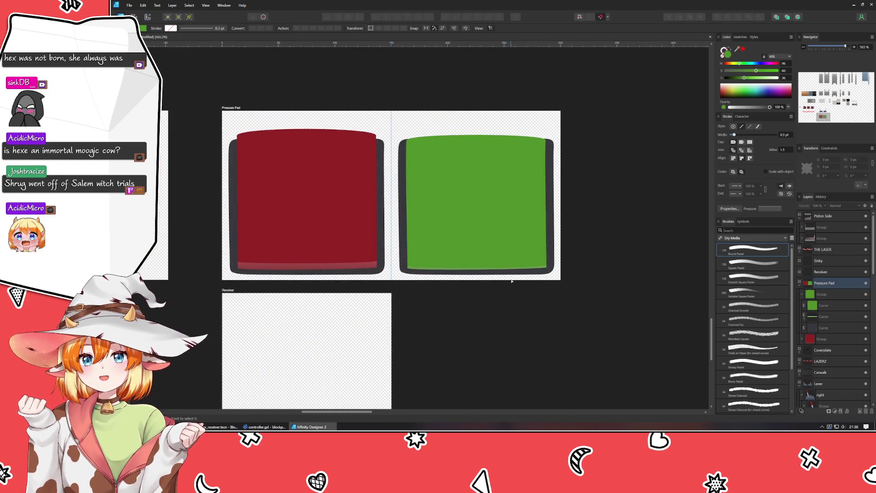
pyautogui.moveTo(528, 360); pyautogui.dragTo(594, 327)
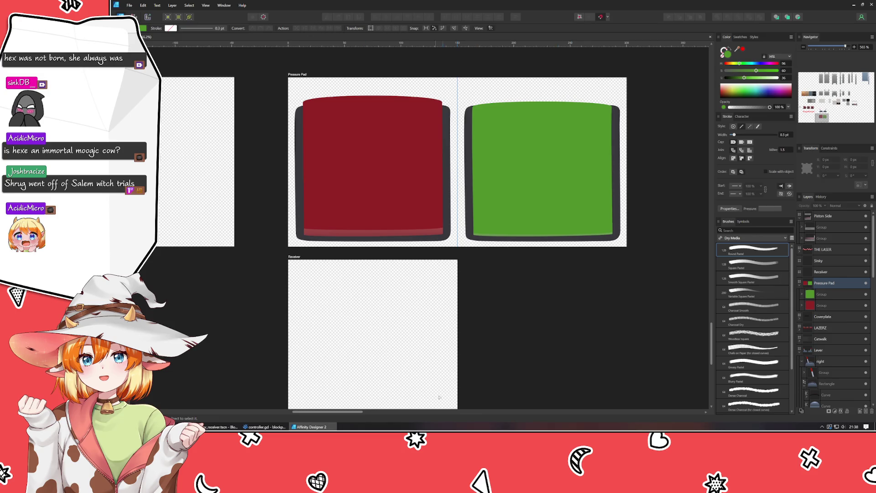
pyautogui.scroll(-3, 459, 341)
# Step: Zoom around the Receiver artboard, then switch to the Godot editor
pyautogui.scroll(3, 420, 330)
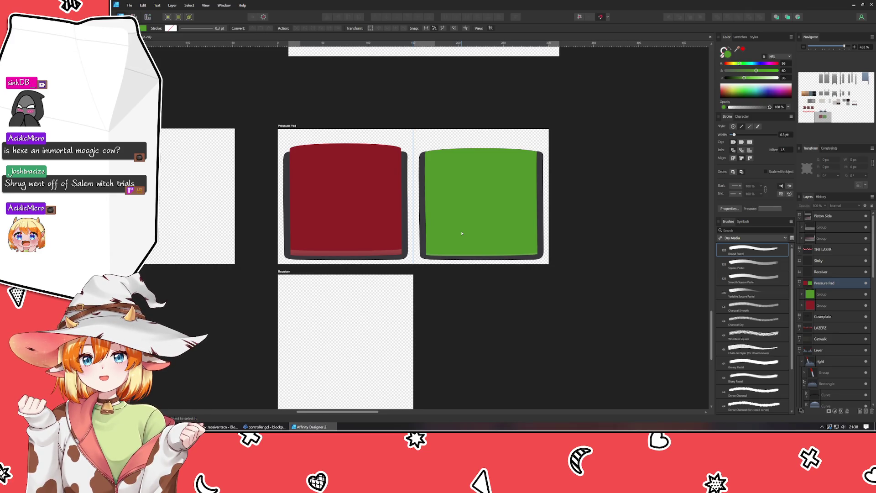
pyautogui.scroll(-3, 462, 234)
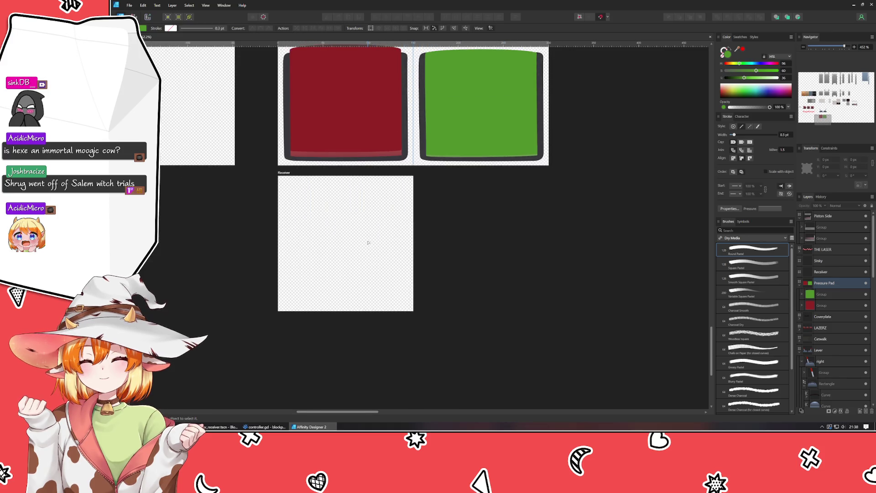
pyautogui.scroll(2, 320, 294)
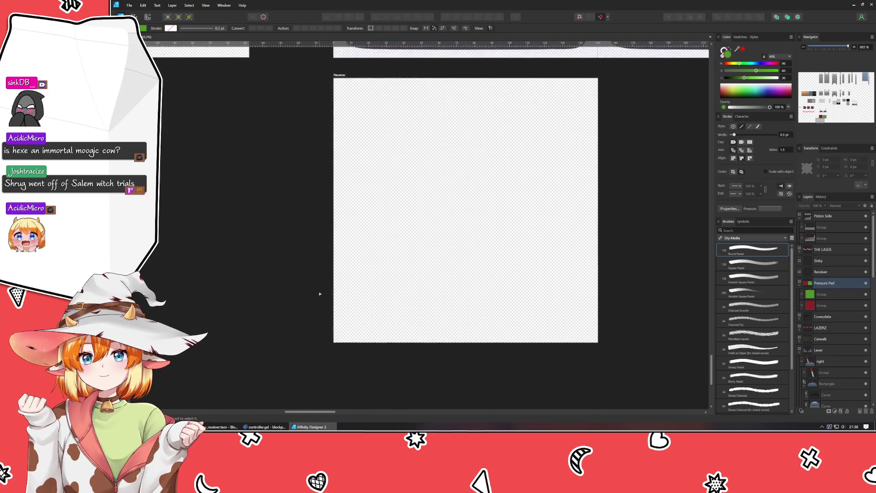
pyautogui.scroll(-2, 320, 294)
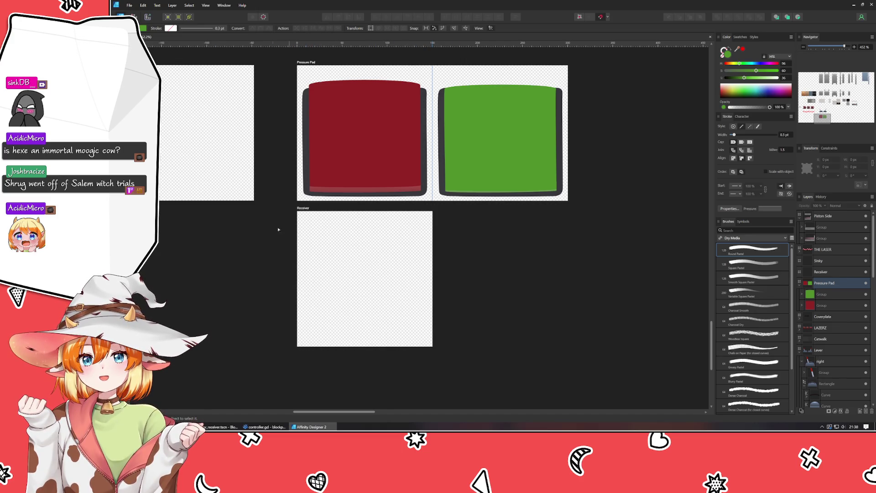
pyautogui.hotkey('alt', 'Tab')
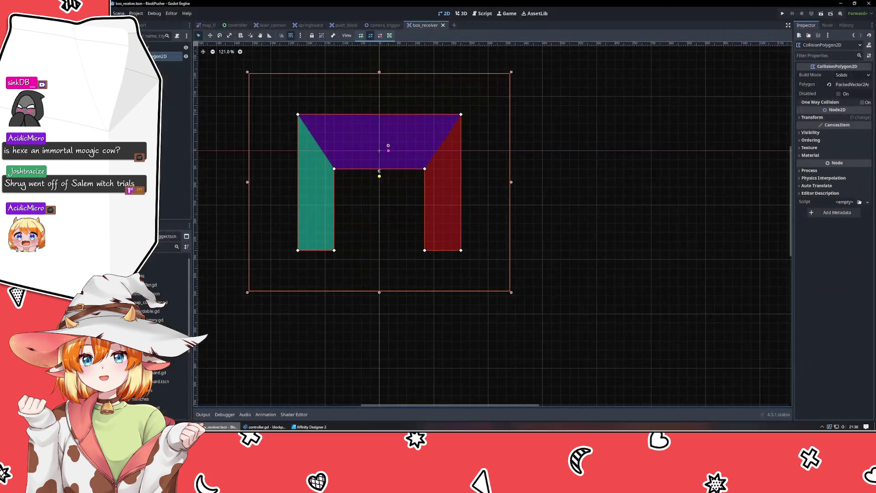
# Step: Open the map_0 level scene and select its laser cannon
pyautogui.click(211, 26)
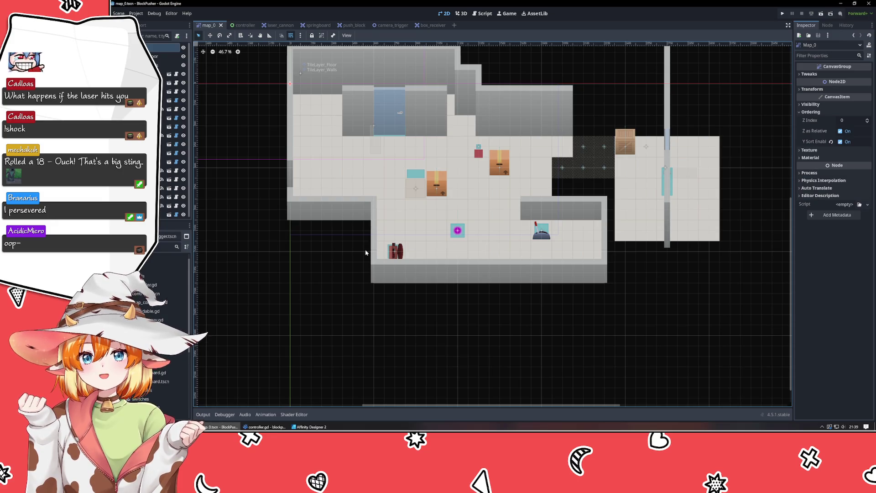
pyautogui.click(398, 250)
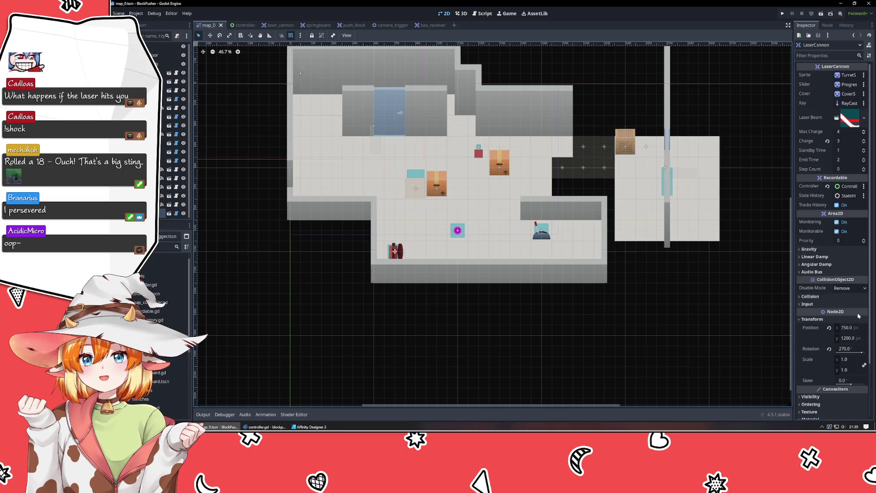
# Step: Set the laser cannon's rotation to 0 and launch the game to test it
pyautogui.click(847, 349)
pyautogui.write('0')
pyautogui.press('Return')
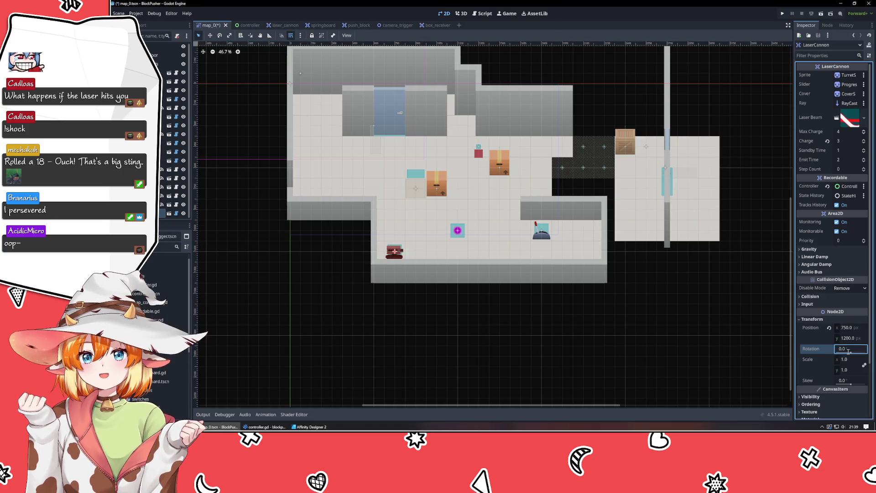
pyautogui.click(576, 356)
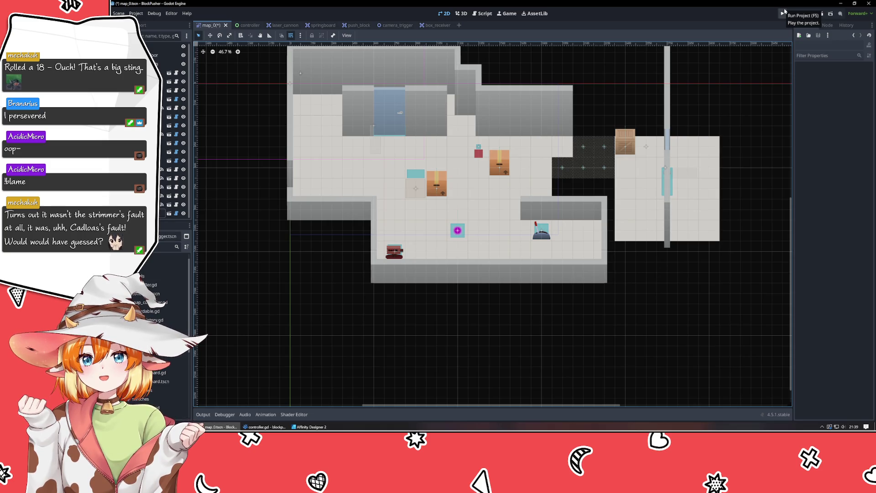
pyautogui.click(783, 13)
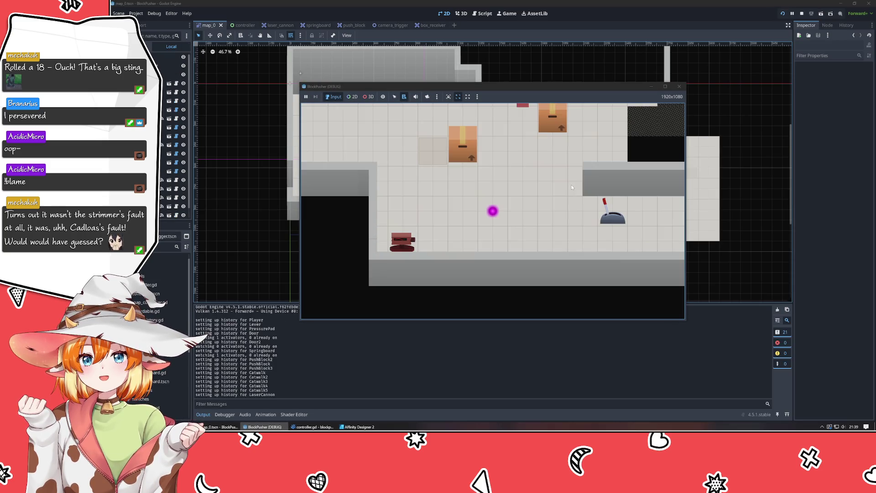
# Step: Walk the player on and off the cannon's row to test the laser, then close the game
pyautogui.press('Down')
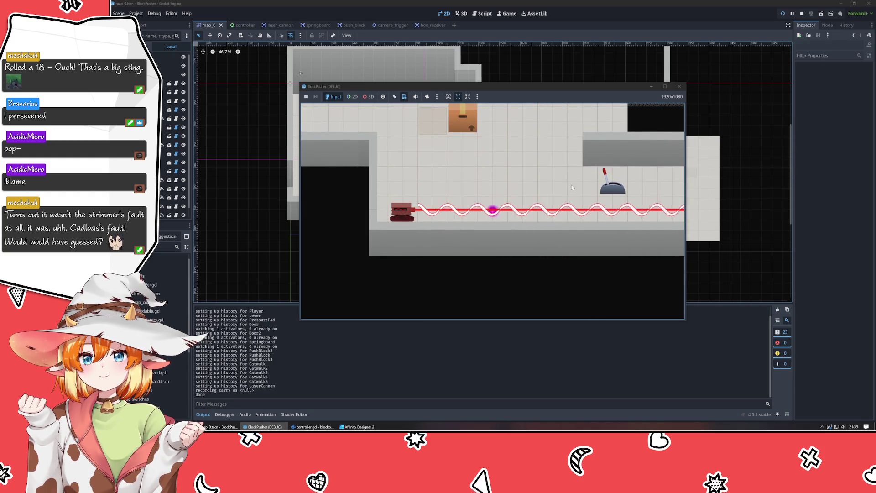
pyautogui.press('Up')
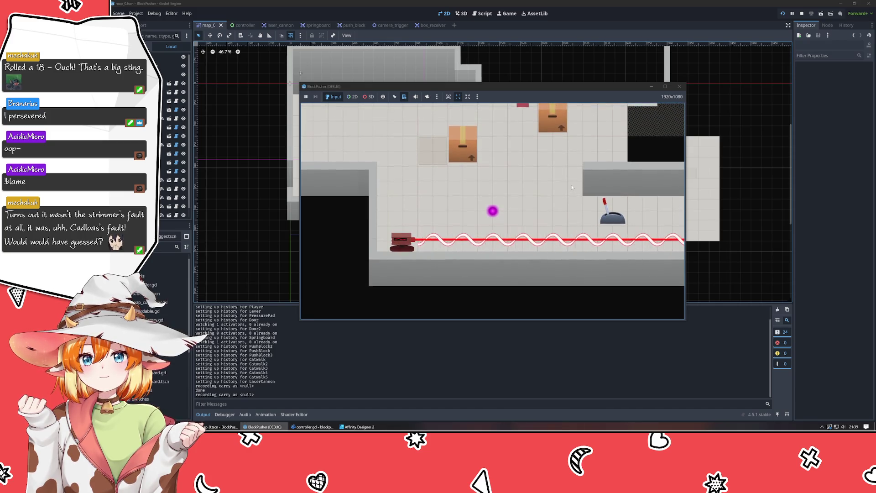
pyautogui.press('Down')
pyautogui.press('Up')
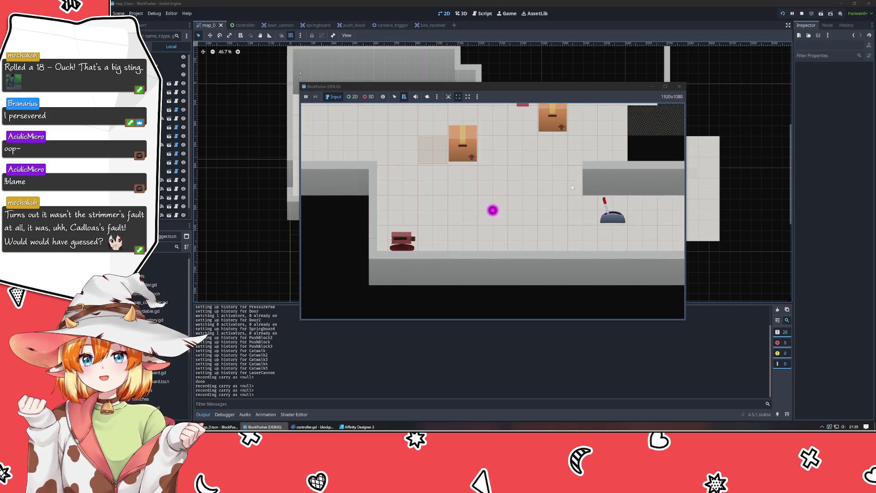
pyautogui.press('Right')
pyautogui.press('Down')
pyautogui.press('Left')
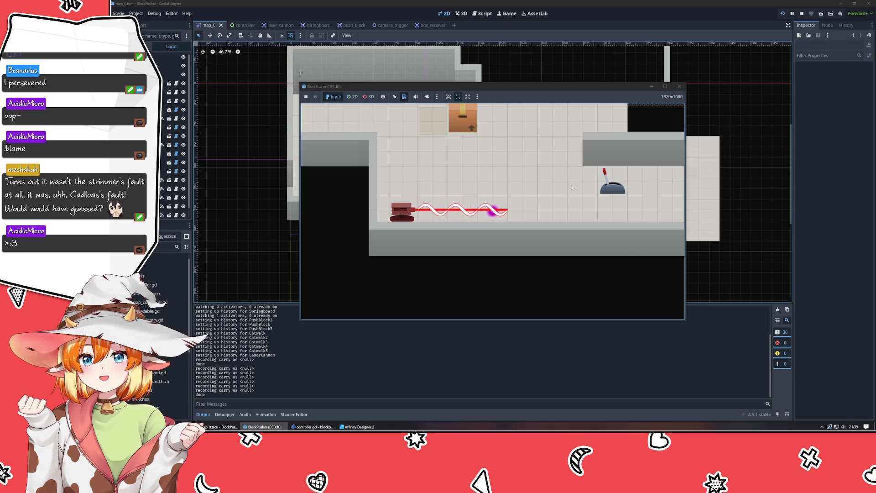
pyautogui.press('Up')
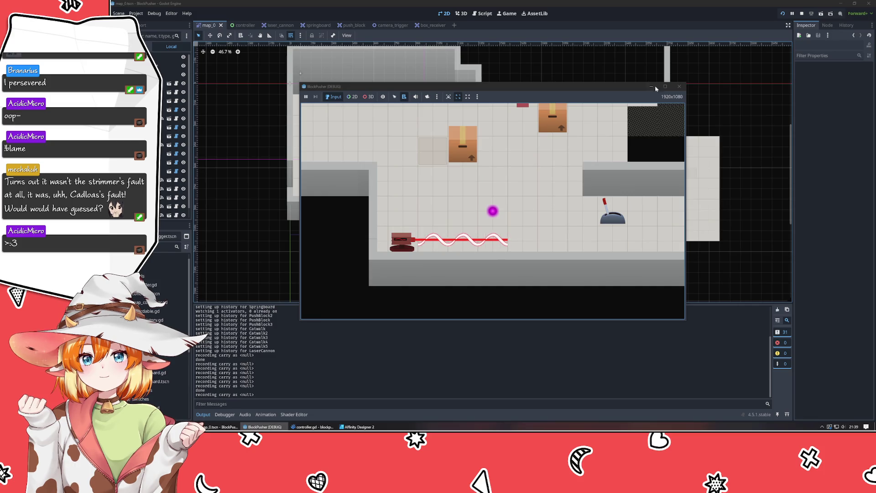
pyautogui.click(679, 87)
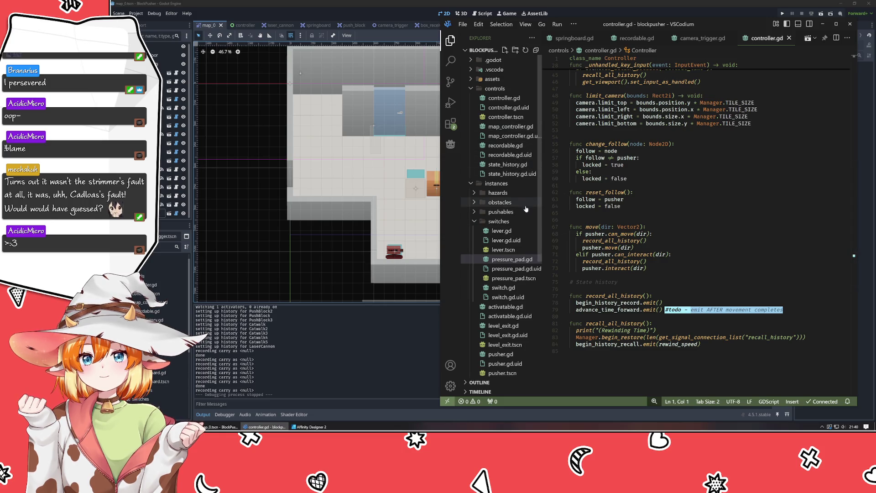
# Step: Expand the hazards folder and open laser_cannon.gd
pyautogui.click(498, 192)
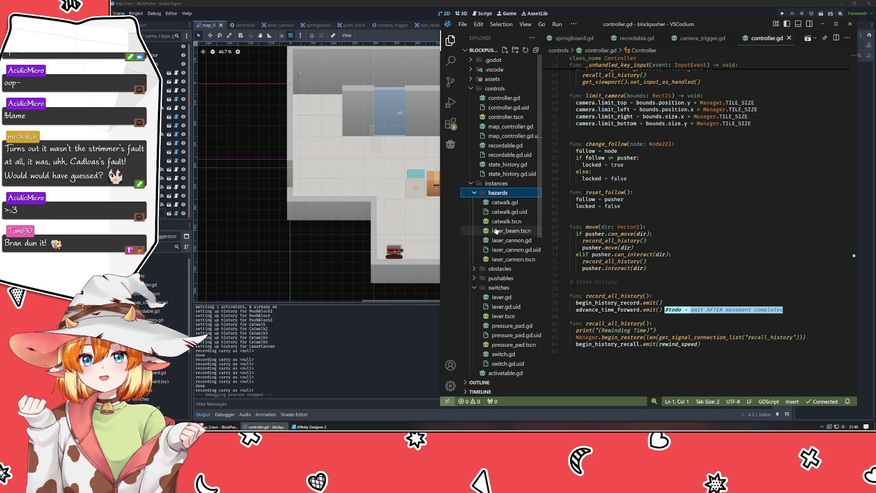
pyautogui.click(499, 241)
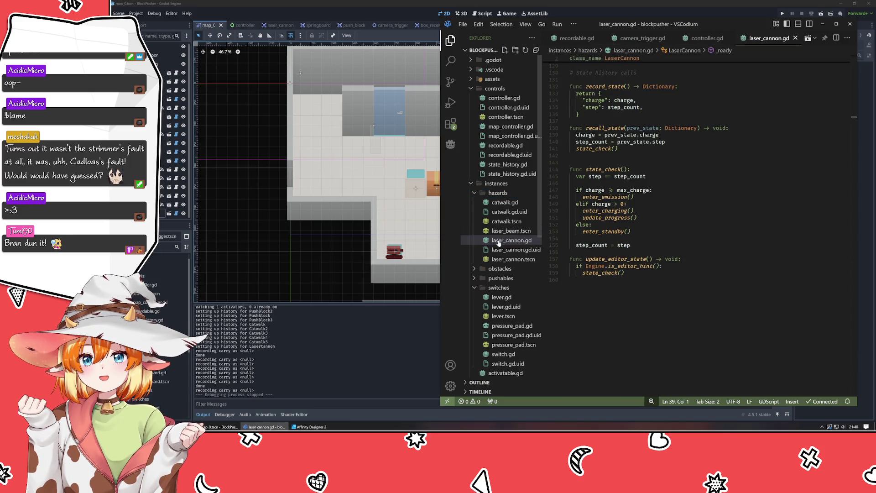
pyautogui.click(688, 298)
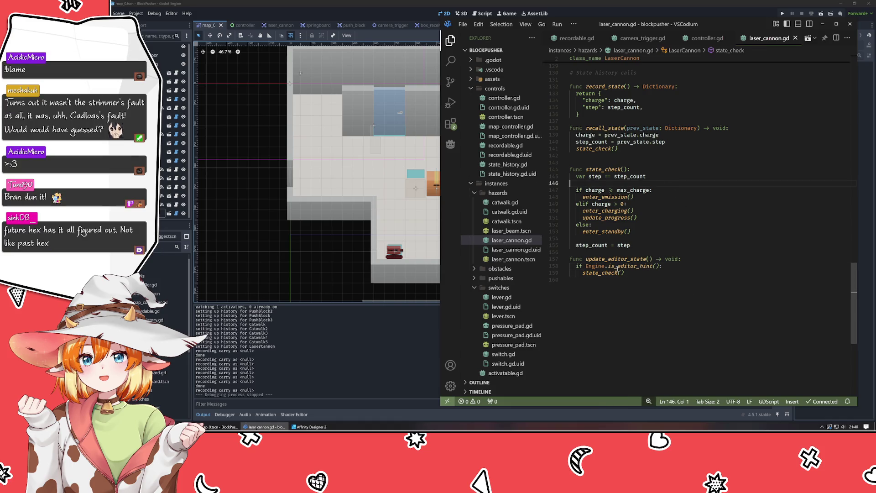
pyautogui.scroll(5, 618, 269)
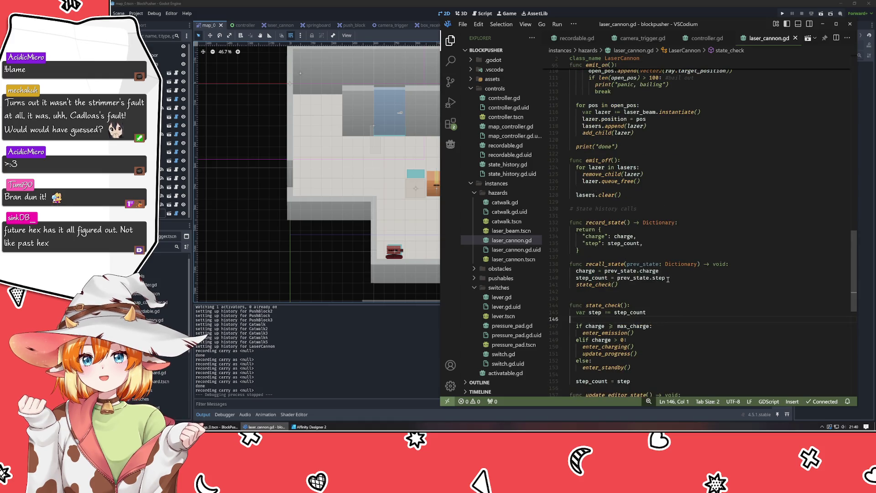
pyautogui.scroll(6, 668, 279)
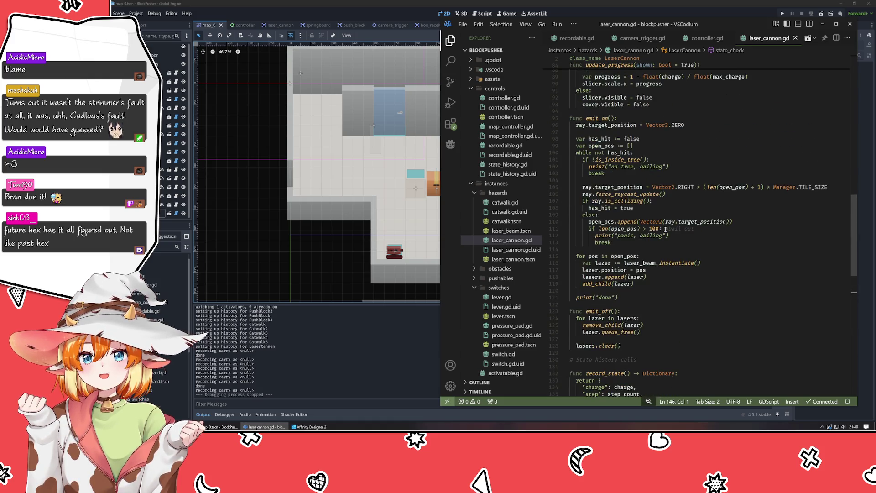
pyautogui.scroll(6, 629, 228)
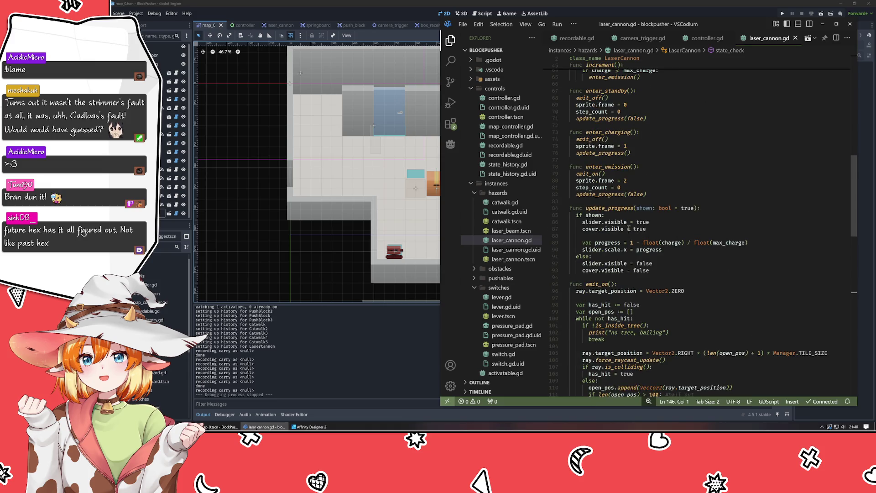
pyautogui.scroll(3, 637, 217)
pyautogui.click(695, 273)
pyautogui.click(682, 275)
pyautogui.scroll(9, 658, 256)
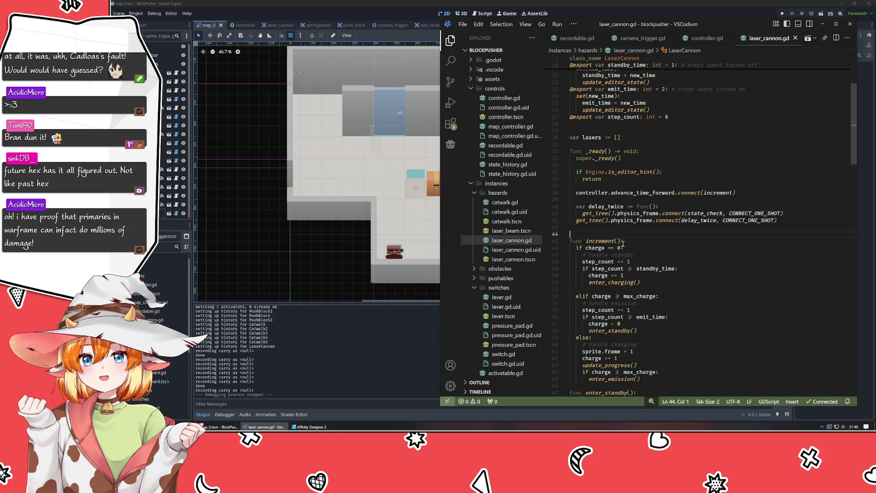
pyautogui.scroll(-5, 697, 304)
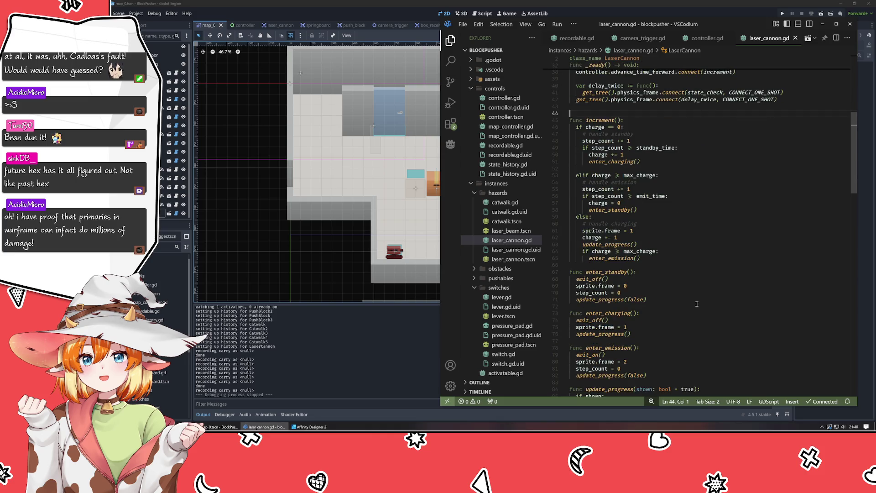
pyautogui.scroll(3, 697, 304)
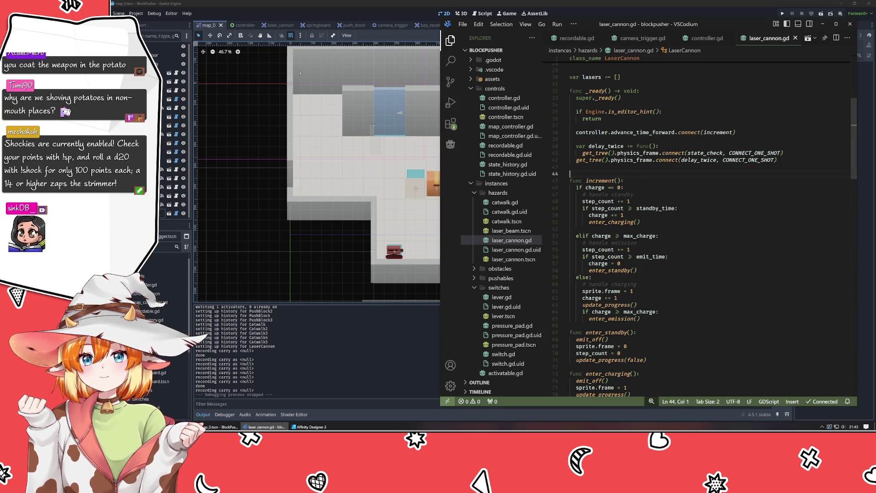
# Step: Switch from VSCodium to the Firefox window showing the shark article
pyautogui.hotkey('alt', 'Tab')
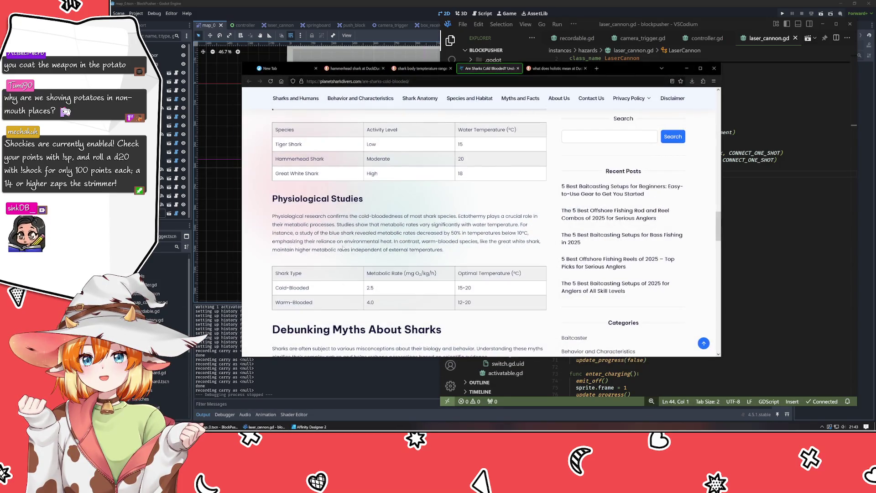
# Step: Search 'warframe the wiki' in a new tab and open the wiki's Potato article
pyautogui.hotkey('ctrl', 't')
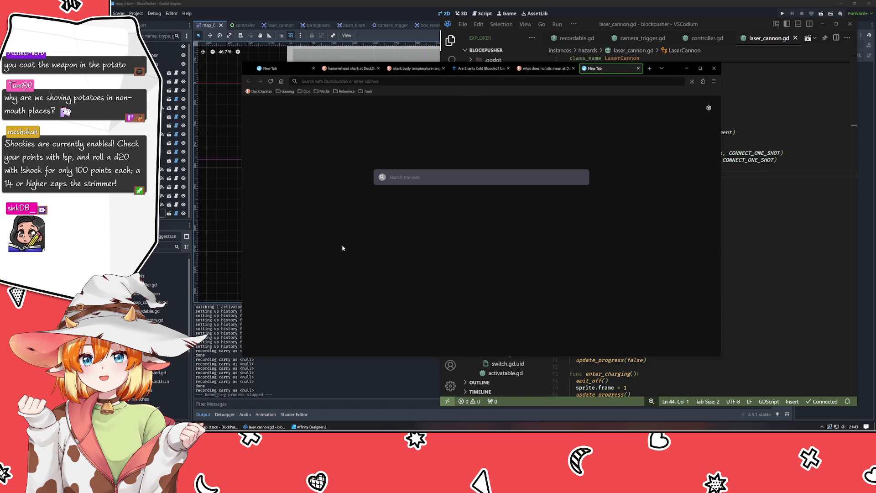
pyautogui.write('warfram')
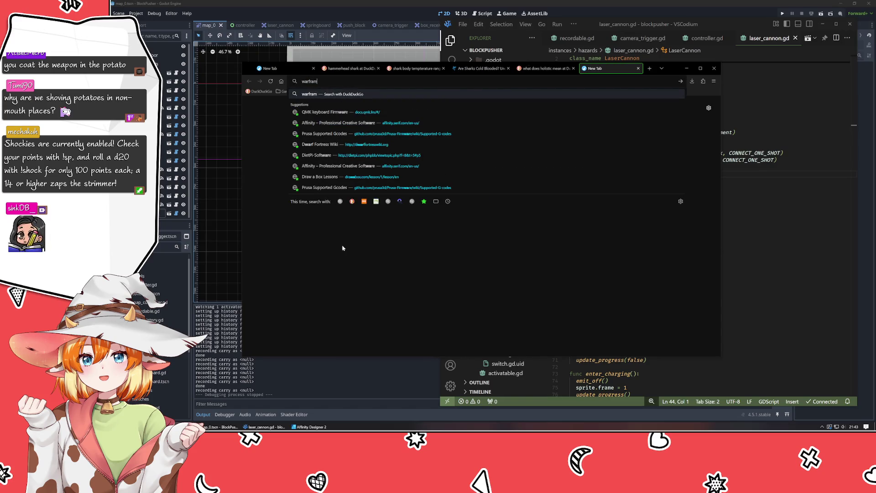
pyautogui.write('e the wiki')
pyautogui.press('Return')
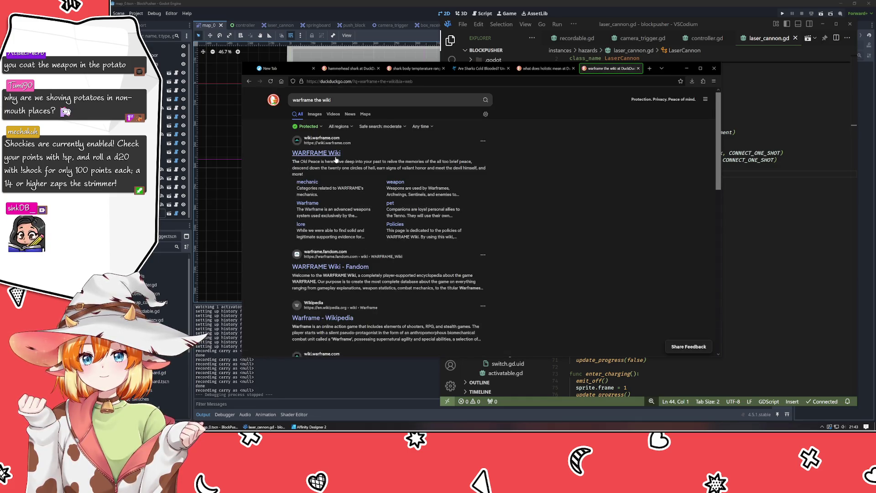
pyautogui.click(336, 154)
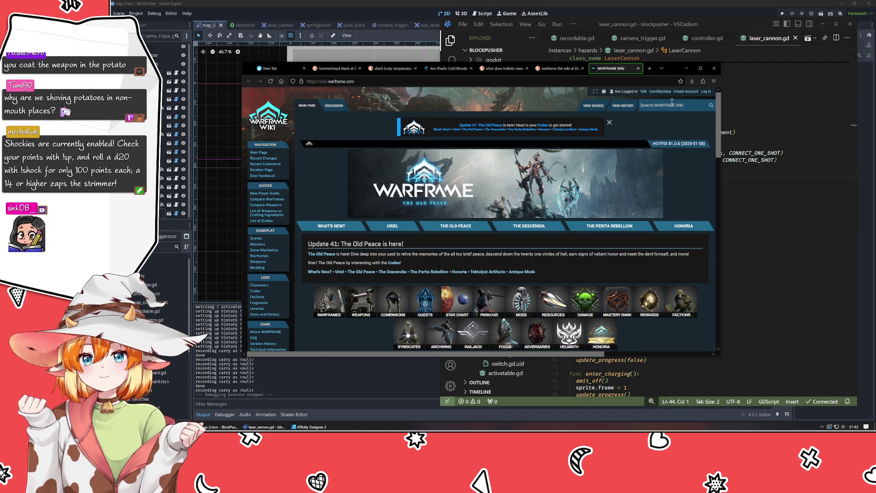
pyautogui.click(672, 104)
pyautogui.write('potato')
pyautogui.press('Return')
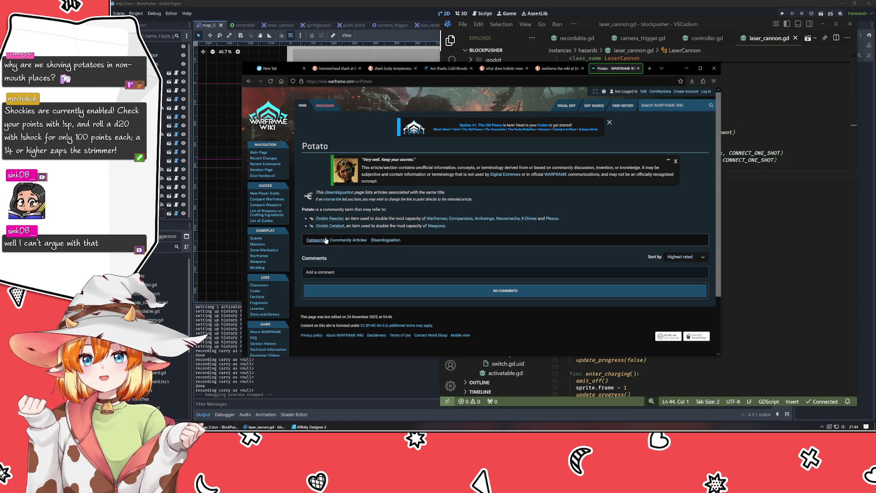
# Step: Read the Orokin Reactor and Orokin Catalyst pages, then return to the hammerhead shark images
pyautogui.click(325, 219)
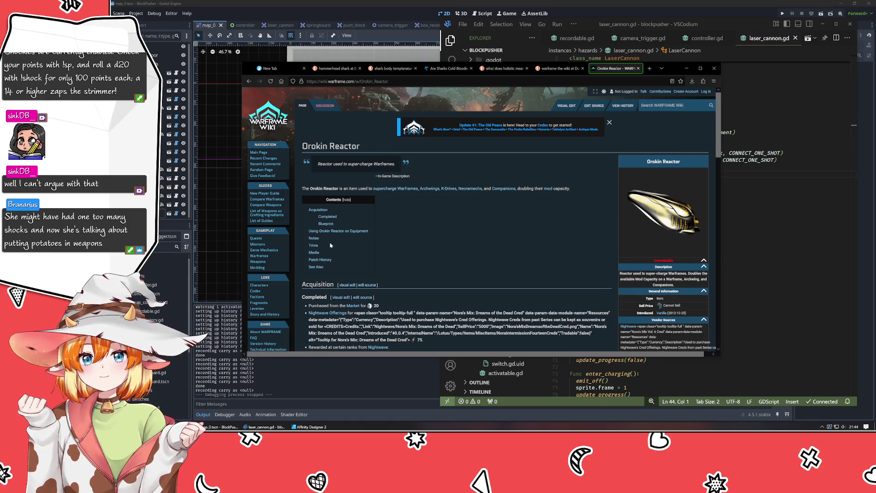
pyautogui.click(249, 81)
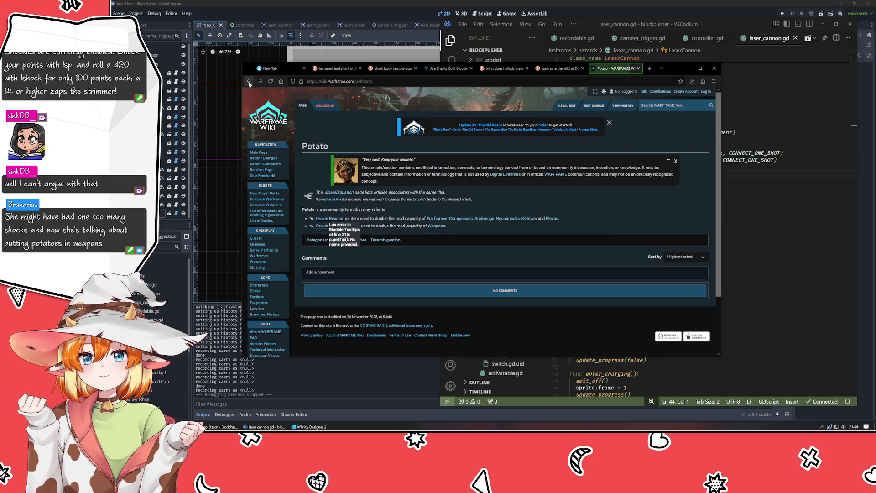
pyautogui.click(322, 226)
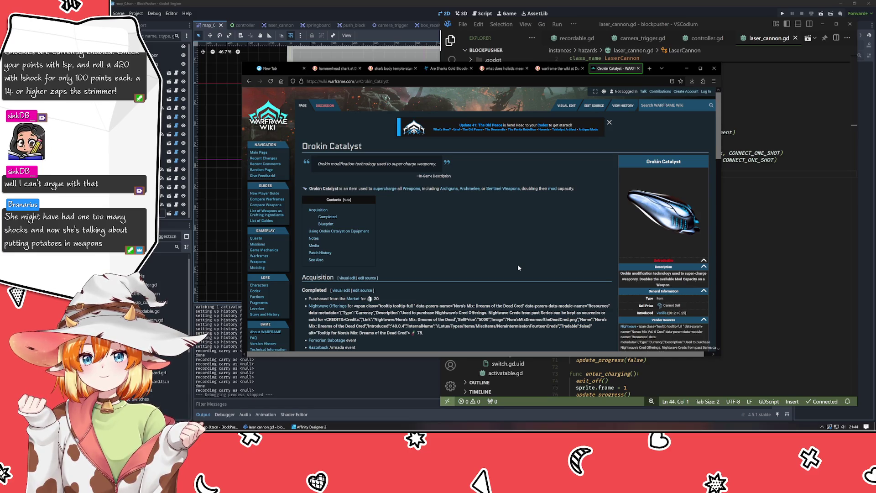
pyautogui.click(441, 73)
pyautogui.click(392, 68)
pyautogui.click(336, 68)
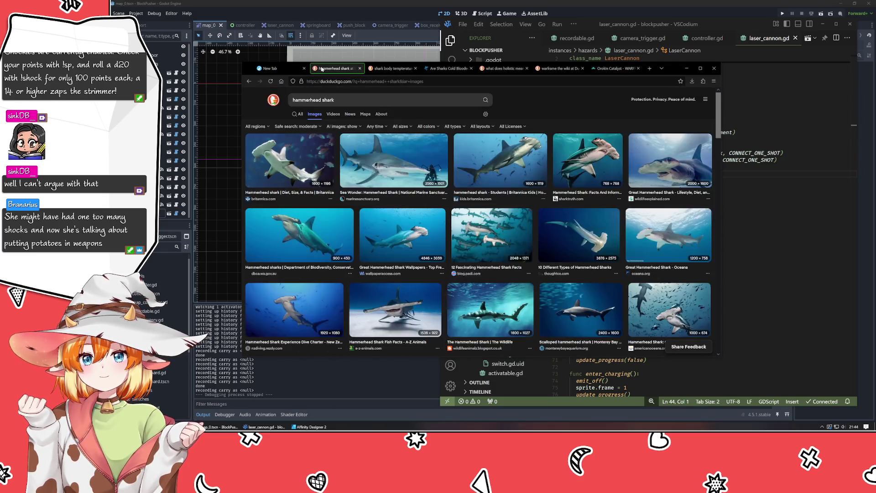
# Step: Minimize Firefox and return to laser_cannon.gd's increment function in VSCodium
pyautogui.click(686, 68)
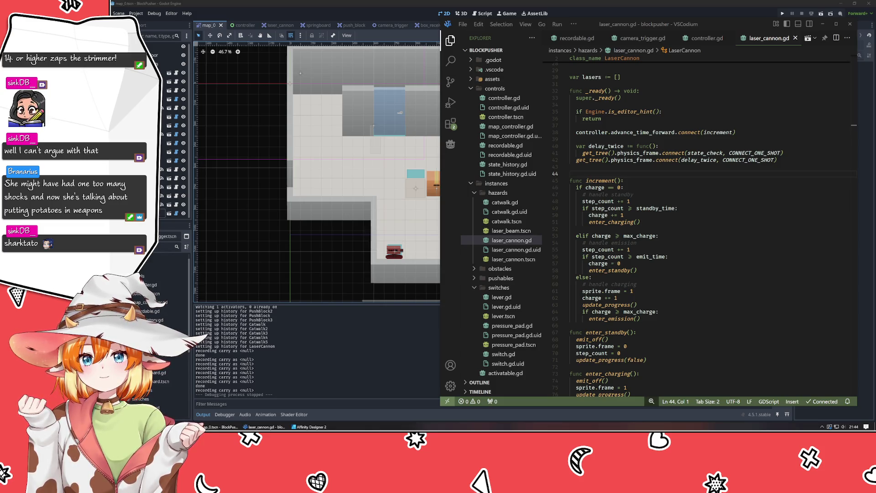
pyautogui.hotkey('alt', 'Tab')
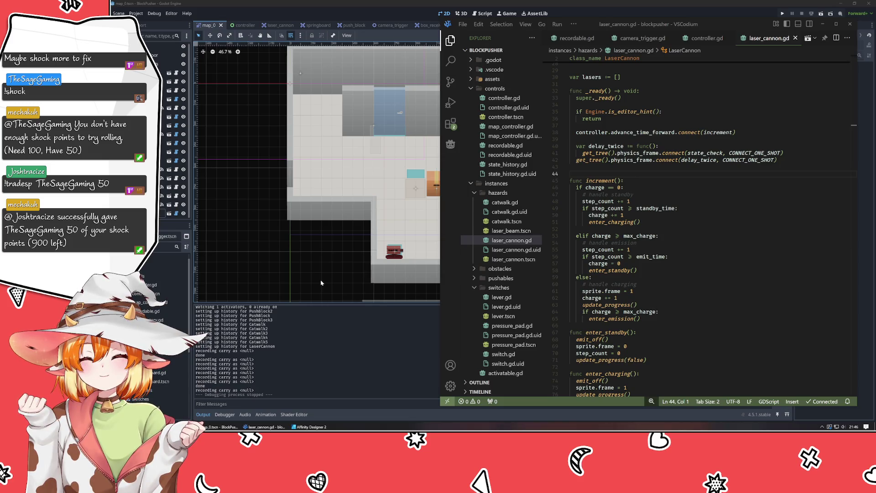
pyautogui.click(636, 198)
pyautogui.click(657, 230)
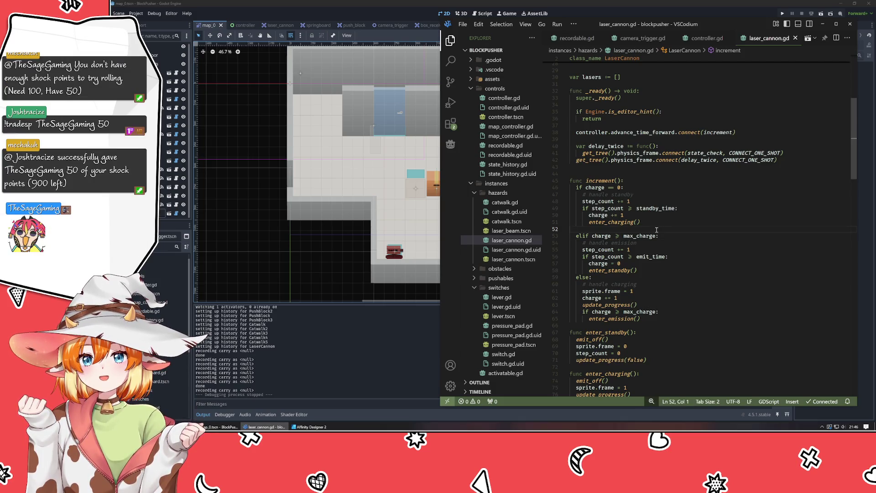
pyautogui.scroll(-5, 665, 247)
pyautogui.scroll(-5, 665, 247)
pyautogui.scroll(-5, 665, 246)
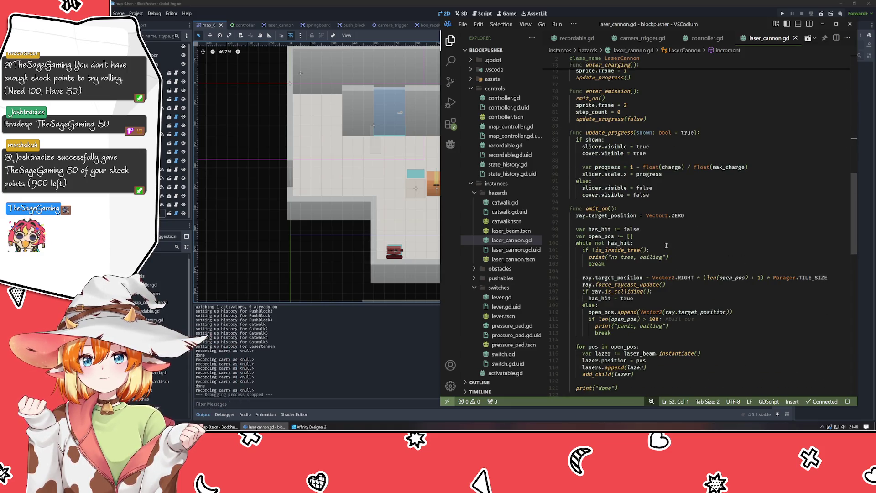
pyautogui.scroll(18, 659, 124)
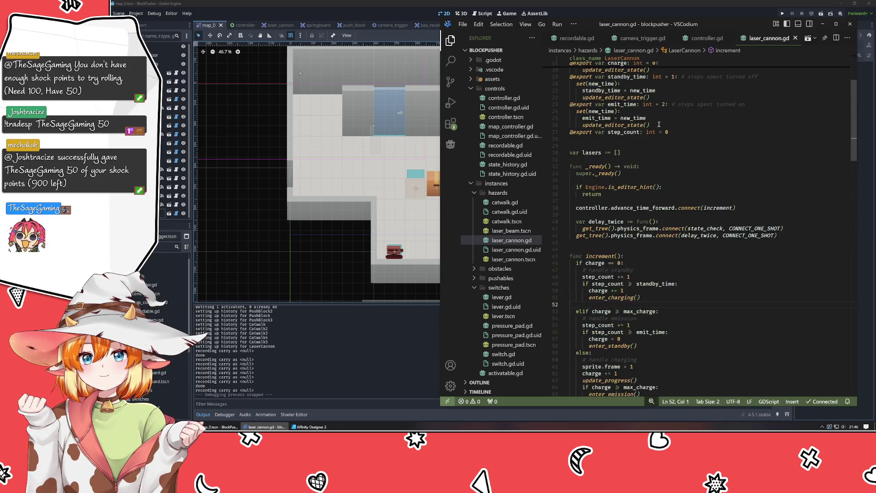
pyautogui.scroll(5, 660, 125)
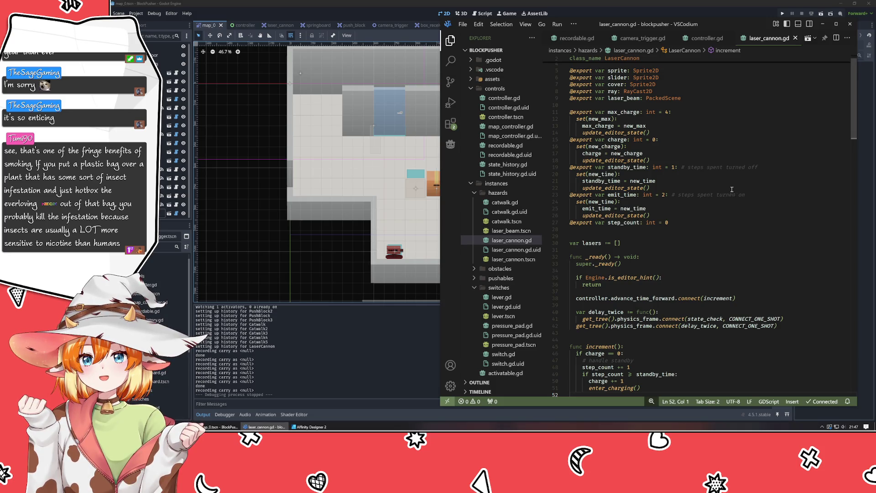
# Step: Add a todo comment 'pdate lasers AFTER movement cycle' above the _ready function
pyautogui.scroll(1, 668, 101)
pyautogui.click(628, 267)
pyautogui.press('Return')
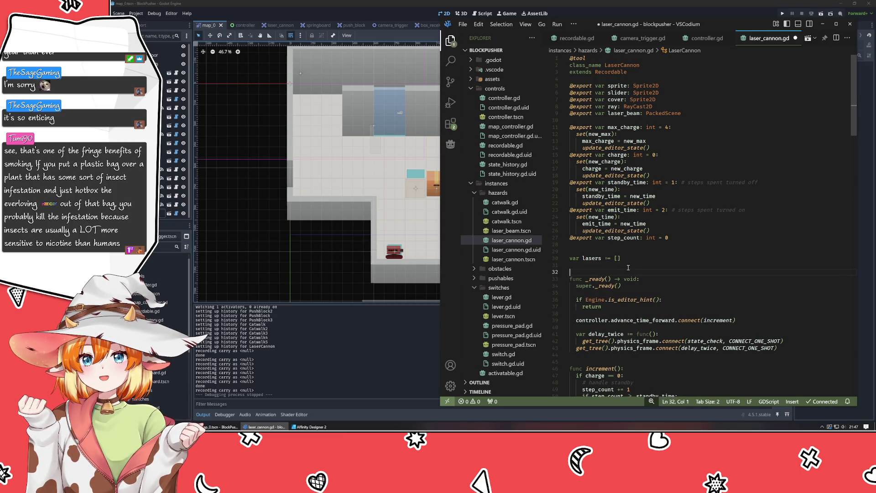
pyautogui.write('#todo - ')
pyautogui.write('pdate las')
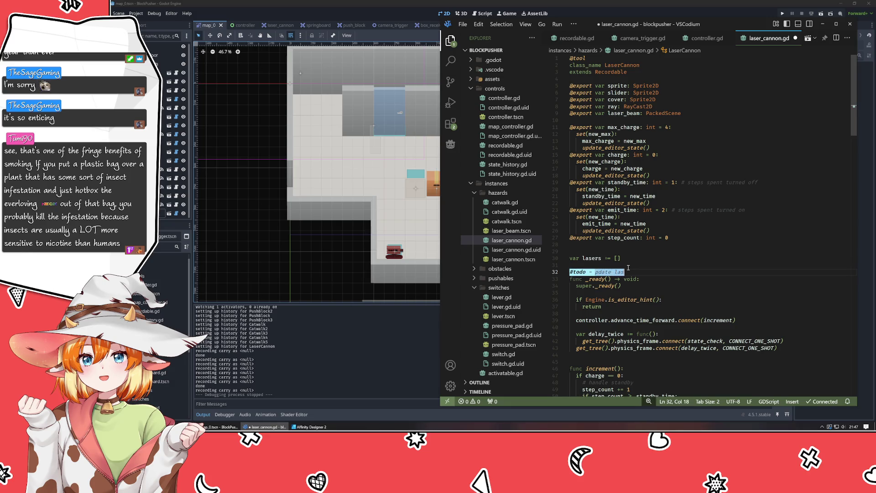
pyautogui.write('ers AFTER movement cycle')
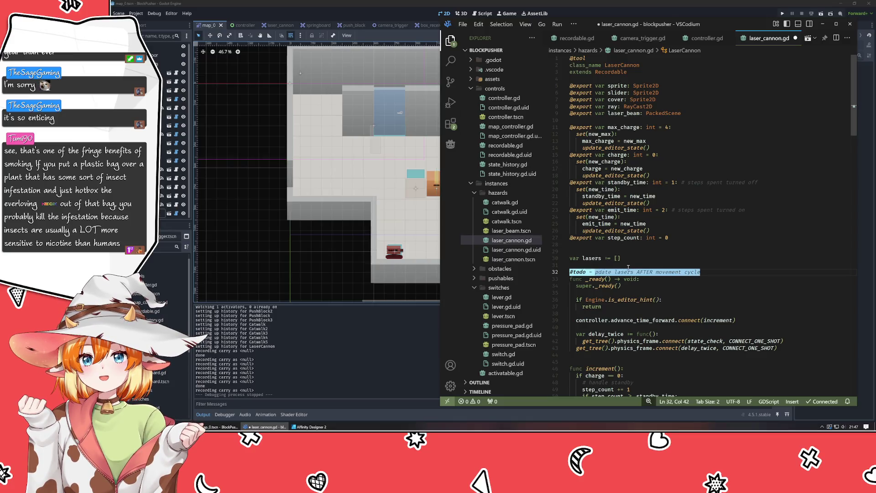
# Step: Fix 'pdate' to 'update', add 'pathing' after 'lasers', save, and return to Godot
pyautogui.click(595, 273)
pyautogui.write('u')
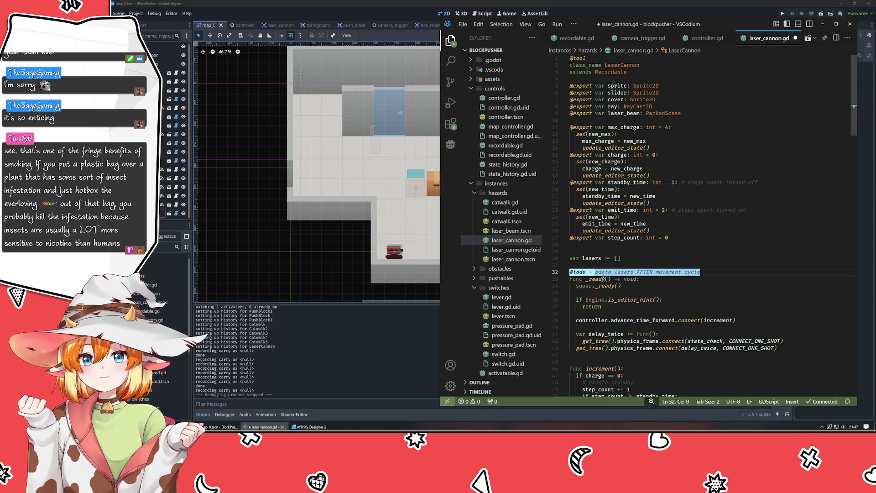
pyautogui.hotkey('ctrl', 'Right')
pyautogui.hotkey('ctrl', 'Right')
pyautogui.write('pathin')
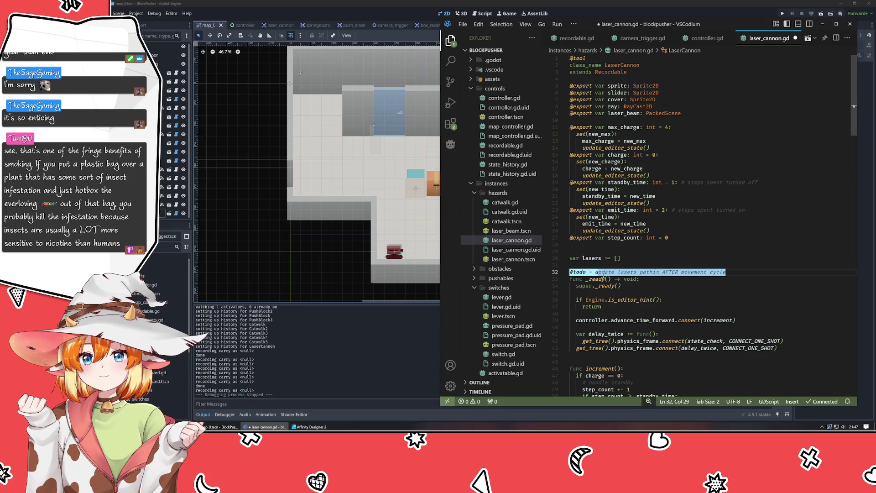
pyautogui.write('g')
pyautogui.hotkey('ctrl', 's')
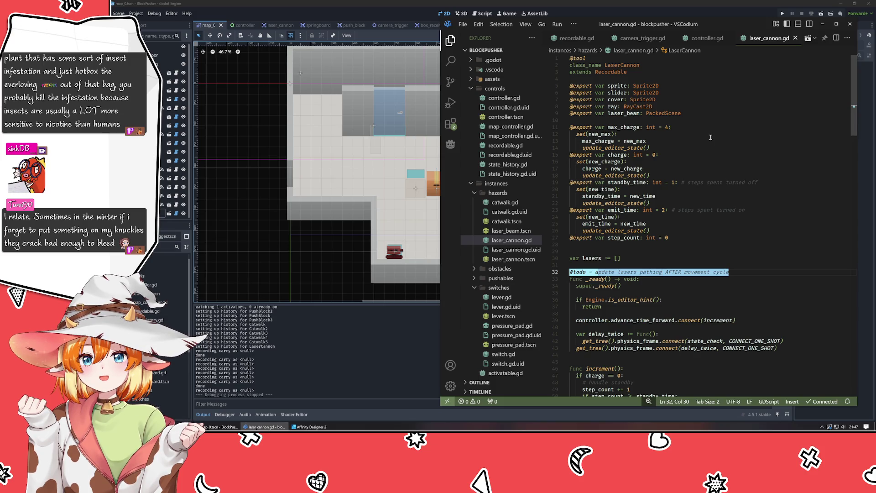
pyautogui.click(360, 288)
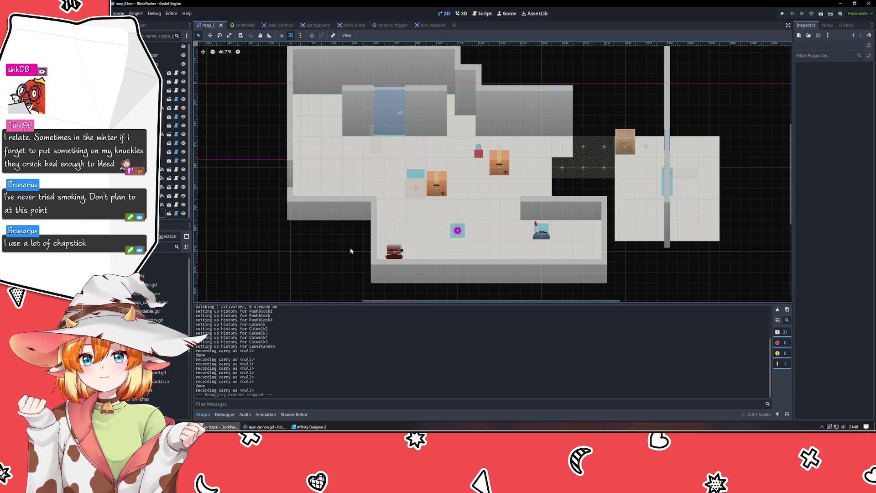
# Step: Pan around the map_0 level layout, then bring Affinity Designer 2 to the front
pyautogui.moveTo(344, 270); pyautogui.dragTo(310, 255)
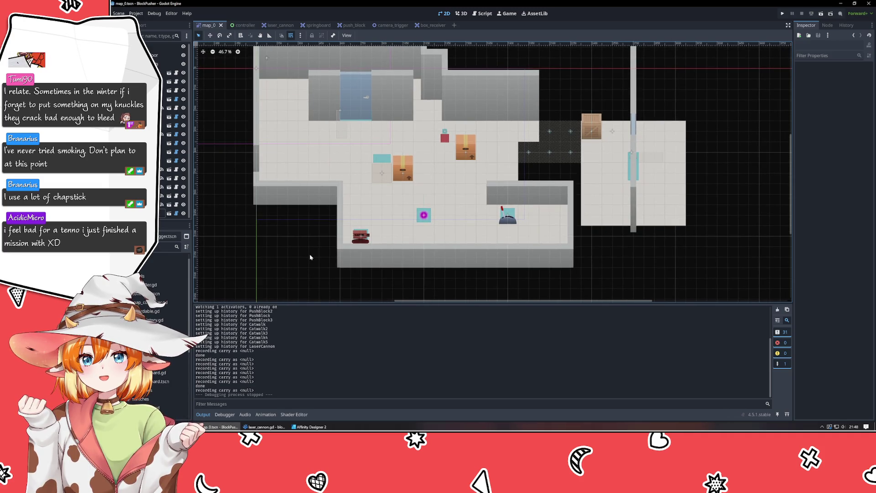
pyautogui.moveTo(551, 281)
pyautogui.mouseDown()
pyautogui.moveTo(543, 290)
pyautogui.moveTo(342, 284)
pyautogui.moveTo(485, 260)
pyautogui.moveTo(496, 305)
pyautogui.mouseUp()
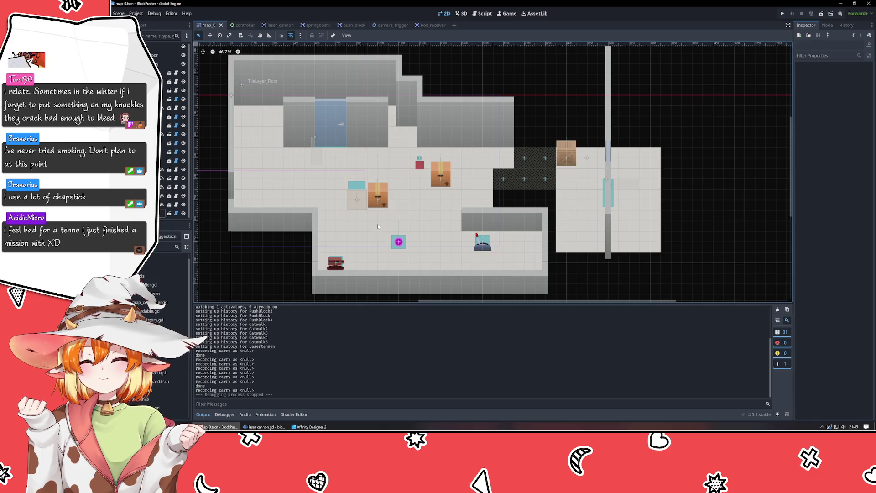
pyautogui.moveTo(377, 223); pyautogui.dragTo(411, 206)
pyautogui.click(310, 427)
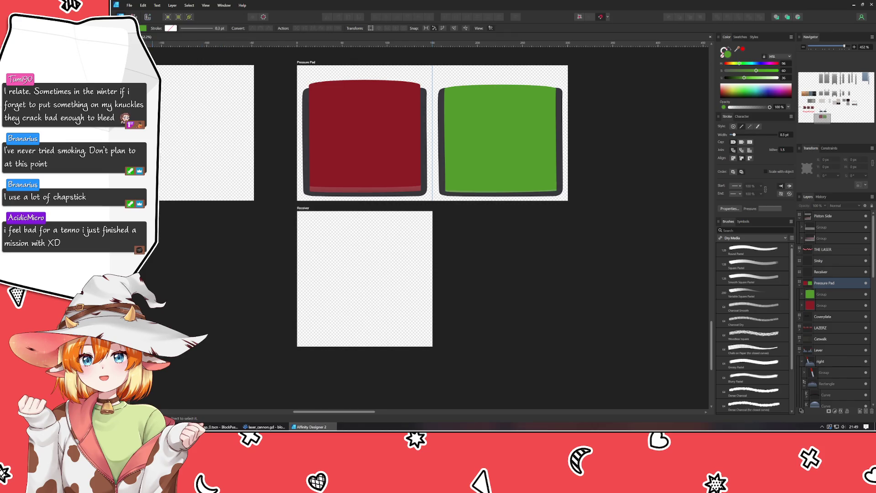
# Step: Draw a tall dark blue-grey bar down the Receiver artboard's left edge
pyautogui.press('p')
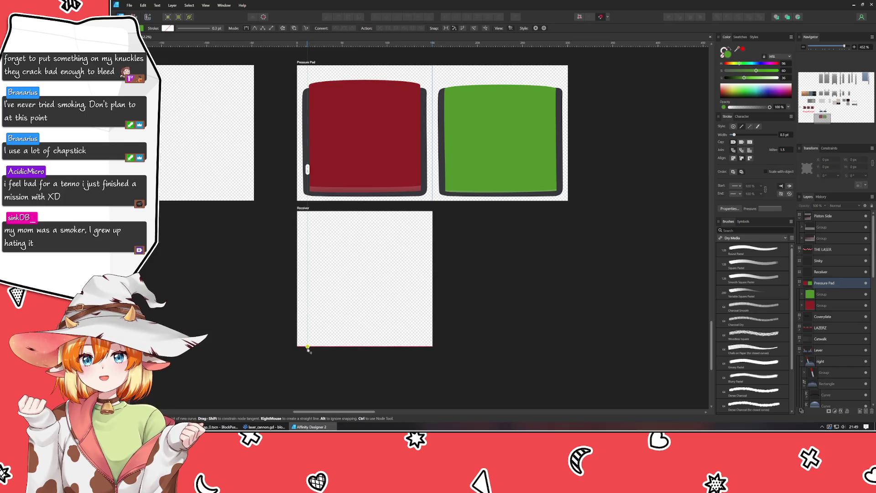
pyautogui.press('m')
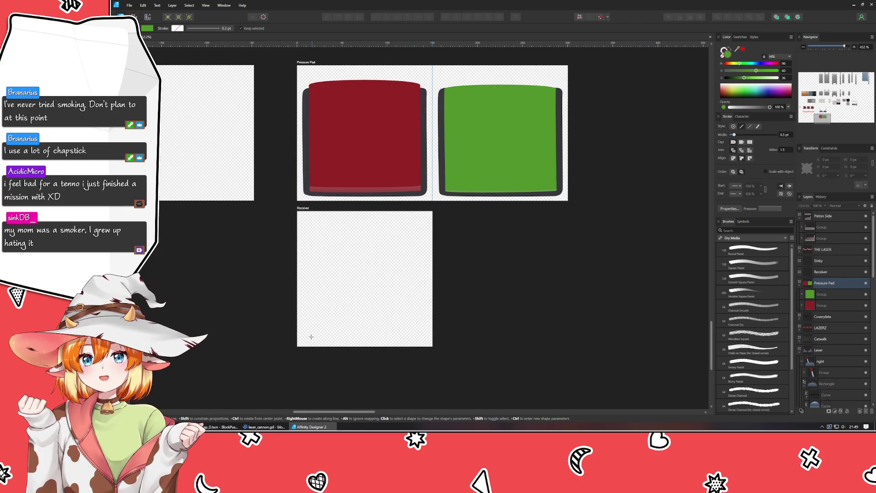
pyautogui.moveTo(302, 338)
pyautogui.mouseDown()
pyautogui.moveTo(343, 203)
pyautogui.moveTo(311, 216)
pyautogui.mouseUp()
pyautogui.moveTo(749, 72)
pyautogui.mouseDown()
pyautogui.moveTo(726, 70)
pyautogui.moveTo(738, 79)
pyautogui.moveTo(729, 72)
pyautogui.mouseUp()
pyautogui.click(755, 64)
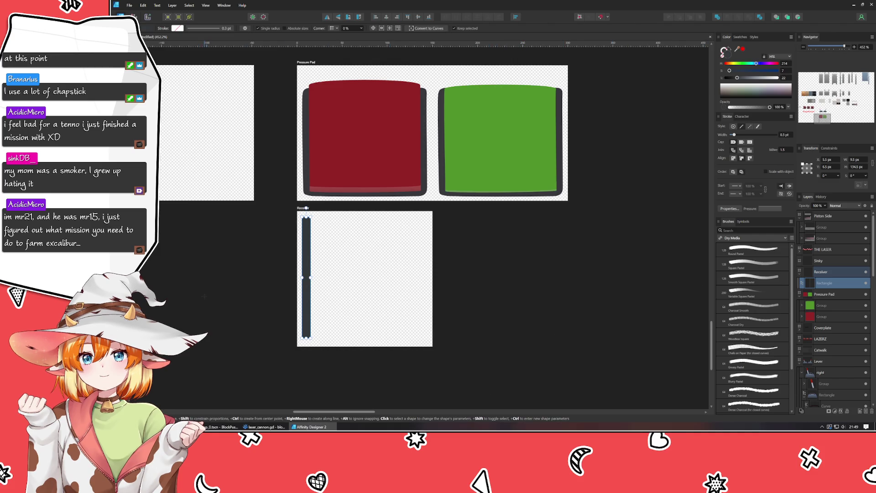
pyautogui.click(317, 273)
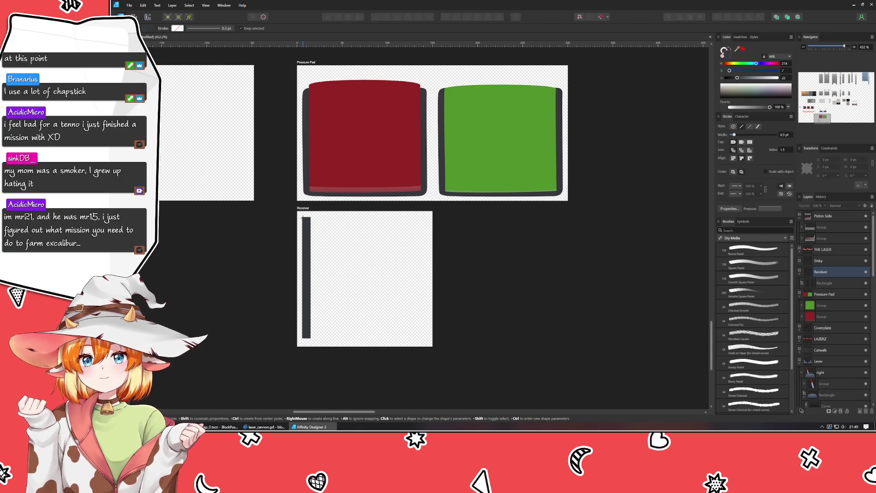
# Step: Draw matching bars across the top and down the right side of Receiver
pyautogui.moveTo(303, 217)
pyautogui.mouseDown()
pyautogui.moveTo(383, 235)
pyautogui.moveTo(427, 237)
pyautogui.moveTo(426, 226)
pyautogui.mouseUp()
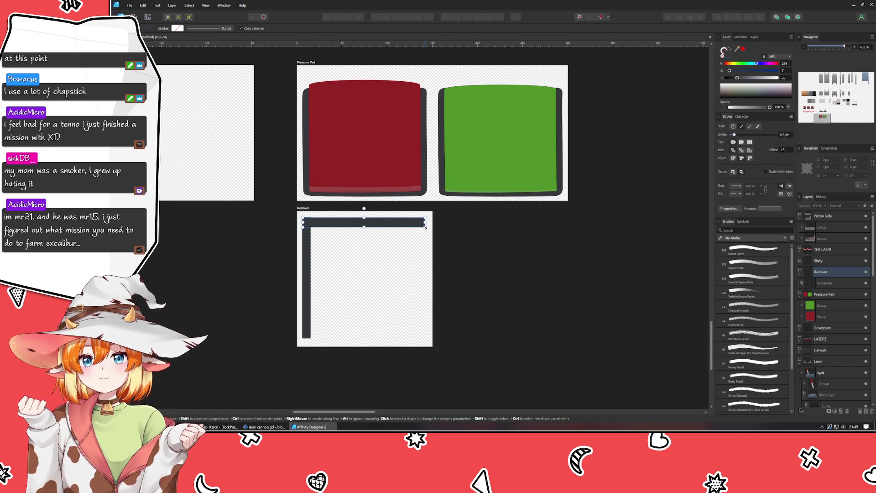
pyautogui.press('Escape')
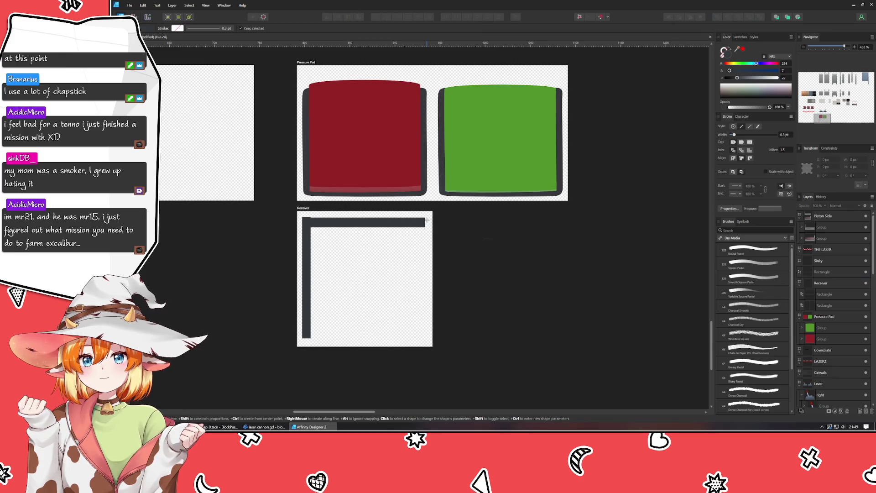
pyautogui.click(426, 221)
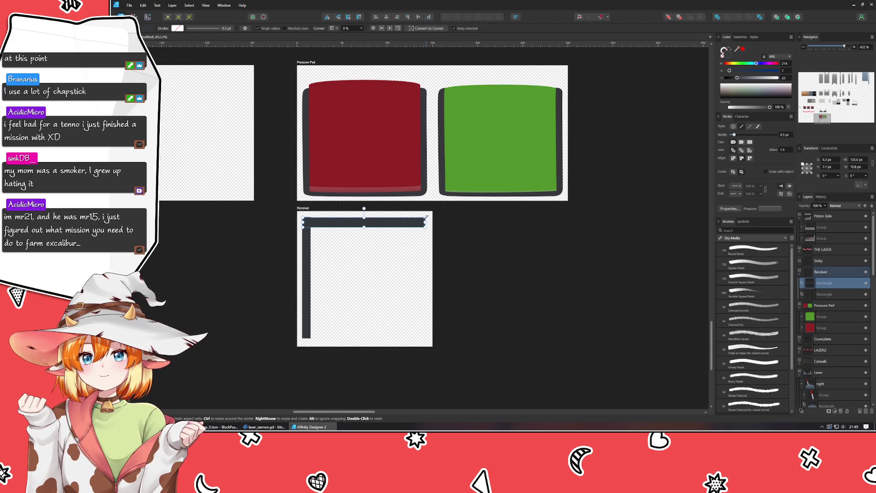
pyautogui.press('Escape')
pyautogui.moveTo(426, 218)
pyautogui.mouseDown()
pyautogui.moveTo(382, 365)
pyautogui.moveTo(414, 340)
pyautogui.mouseUp()
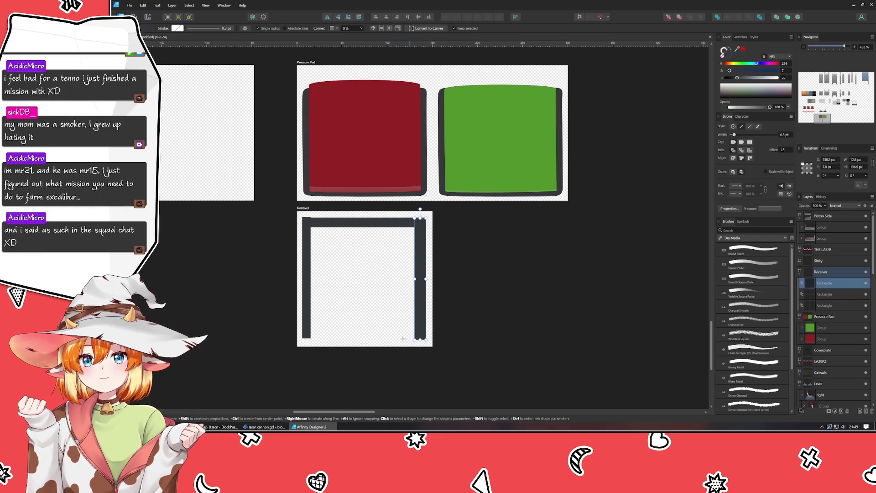
pyautogui.press('Escape')
pyautogui.scroll(2, 320, 316)
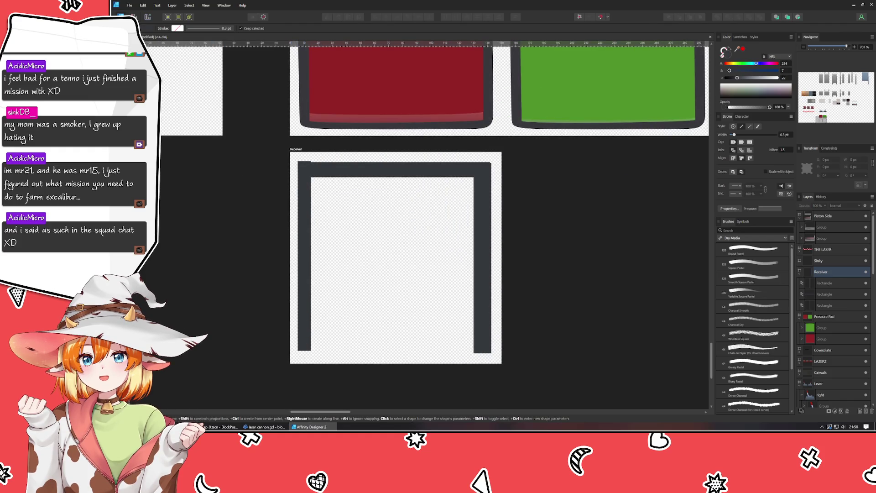
# Step: Position the left vertical bar at 6 px
pyautogui.press('v')
pyautogui.click(299, 244)
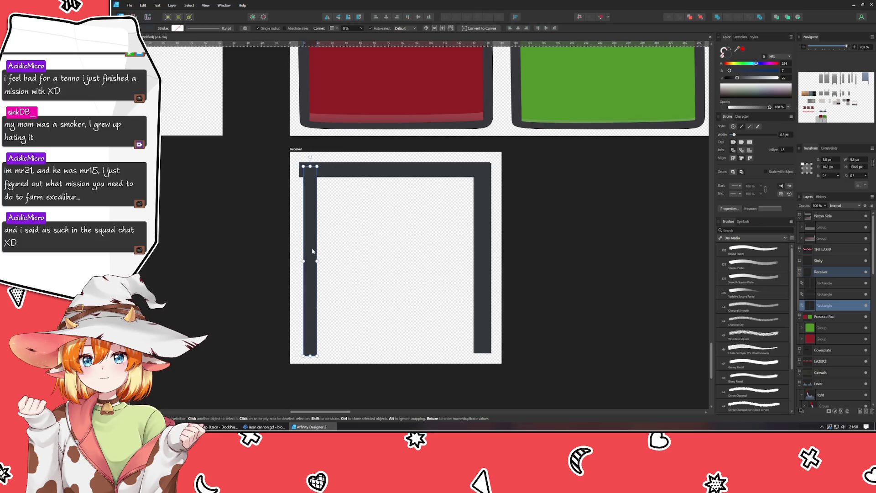
pyautogui.click(827, 160)
pyautogui.write('6')
pyautogui.press('Tab')
pyautogui.write('6')
pyautogui.press('Return')
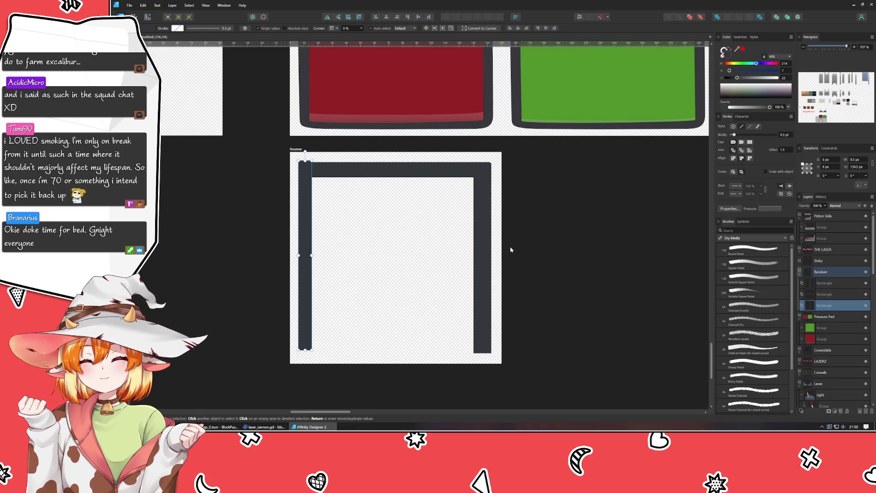
# Step: Move the right vertical bar to X 130 px, Y 7 px
pyautogui.click(485, 242)
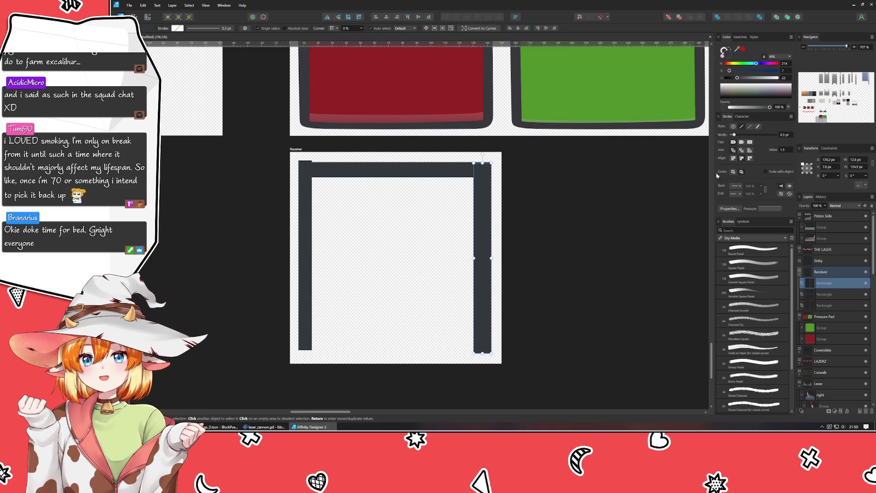
pyautogui.click(837, 160)
pyautogui.write('130')
pyautogui.press('Return')
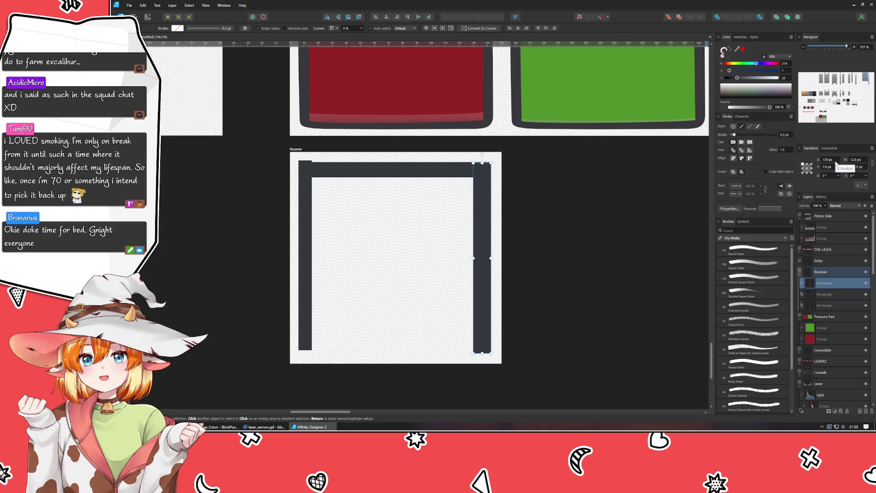
pyautogui.click(829, 167)
pyautogui.write('7')
pyautogui.press('Return')
# Step: Compare the left and right vertical bars' positions by selecting each in turn
pyautogui.scroll(-1, 830, 168)
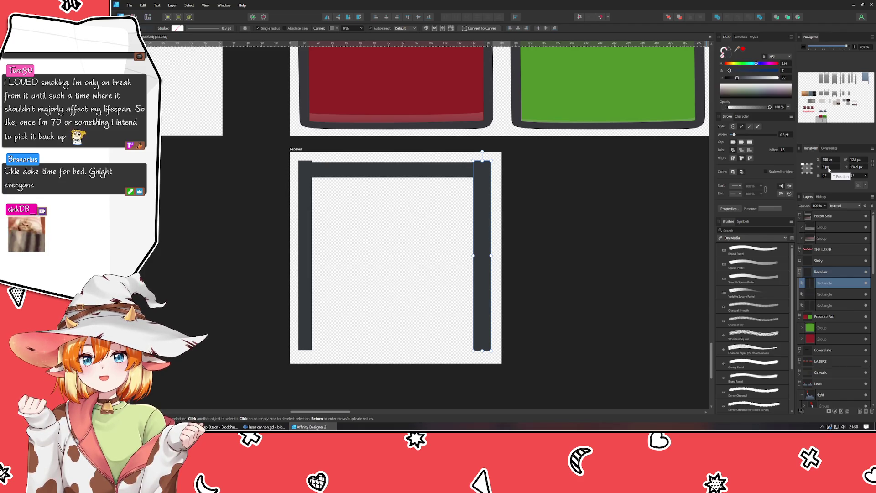
pyautogui.click(305, 216)
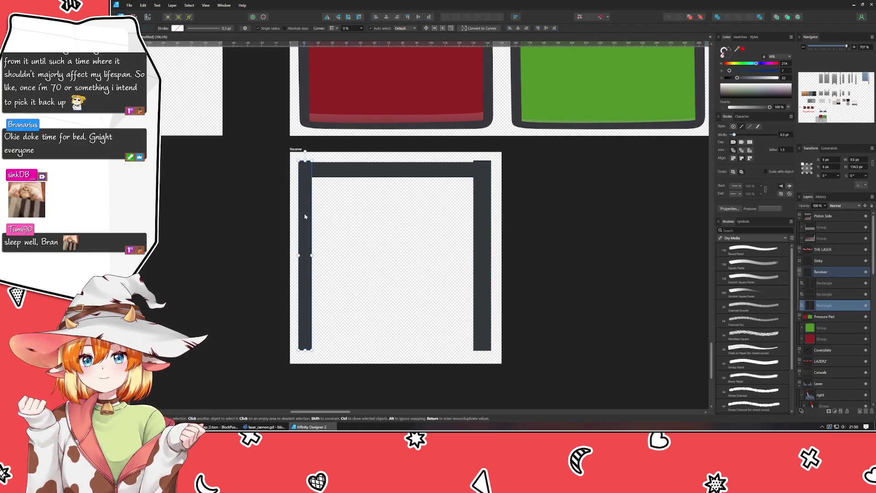
pyautogui.scroll(1, 863, 163)
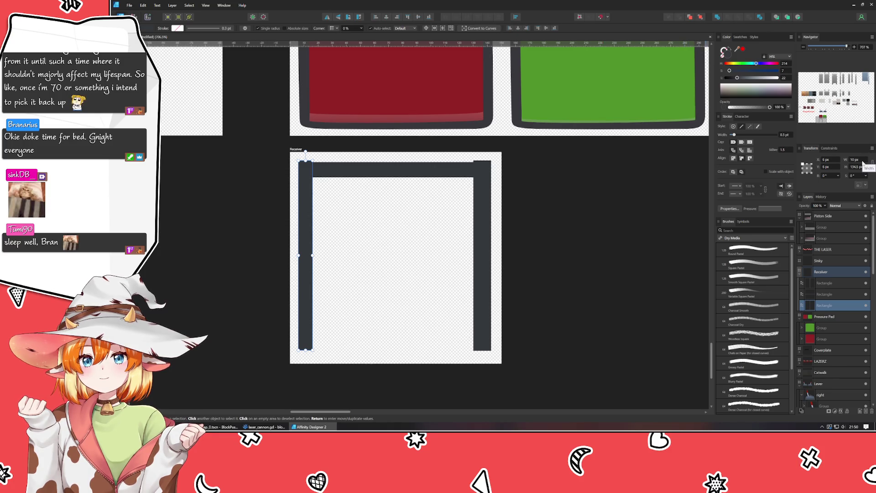
pyautogui.scroll(1, 861, 165)
pyautogui.scroll(2, 860, 162)
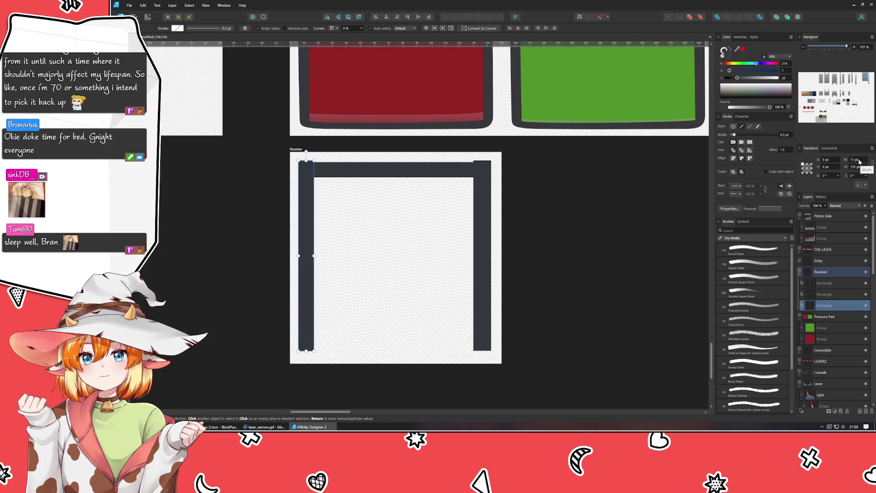
pyautogui.click(488, 261)
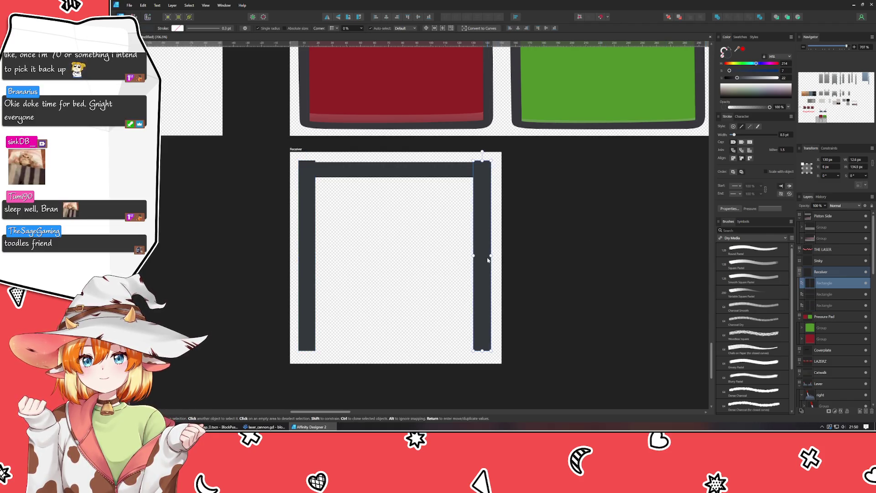
pyautogui.scroll(-1, 857, 162)
pyautogui.scroll(1, 858, 167)
pyautogui.click(313, 290)
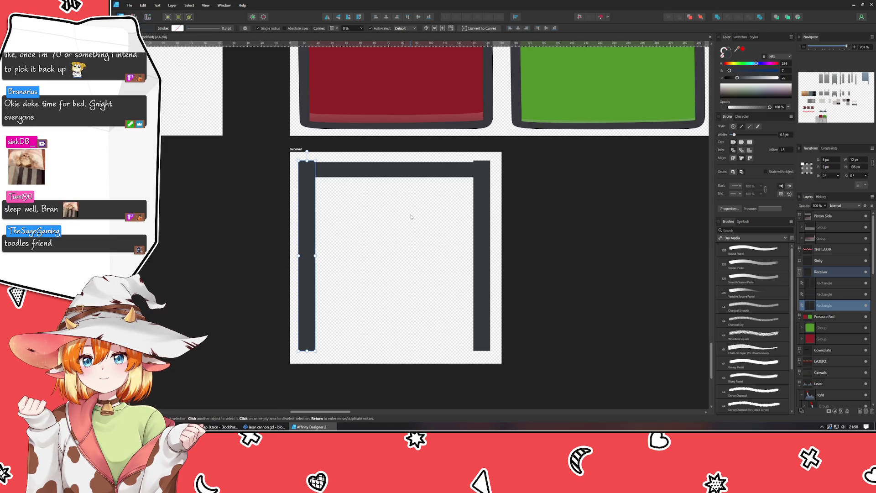
pyautogui.click(475, 225)
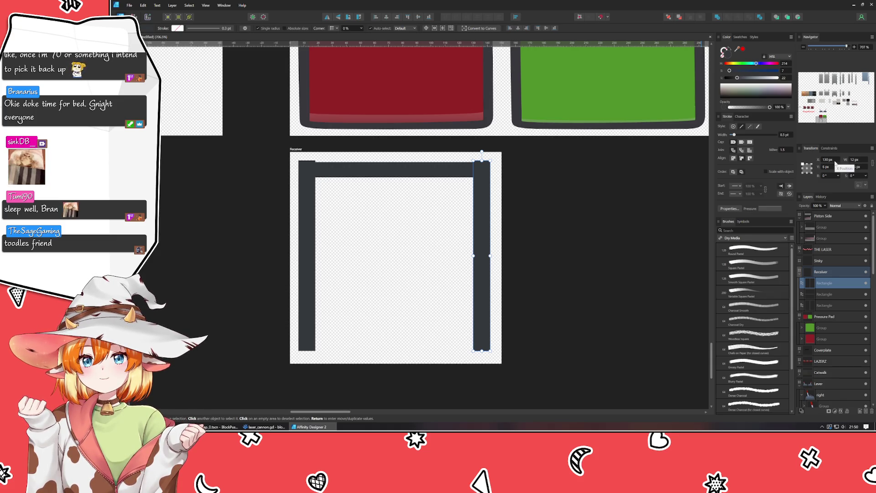
# Step: Nudge the right bar right and back, settling it at X 130 px
pyautogui.press('Right')
pyautogui.press('Right')
pyautogui.press('Right')
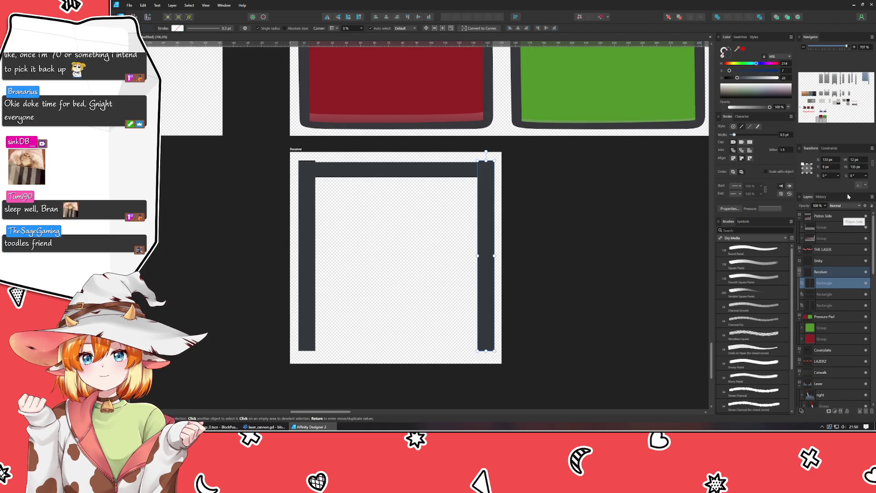
pyautogui.press('Right')
pyautogui.press('Right')
pyautogui.press('Right')
pyautogui.press('Right')
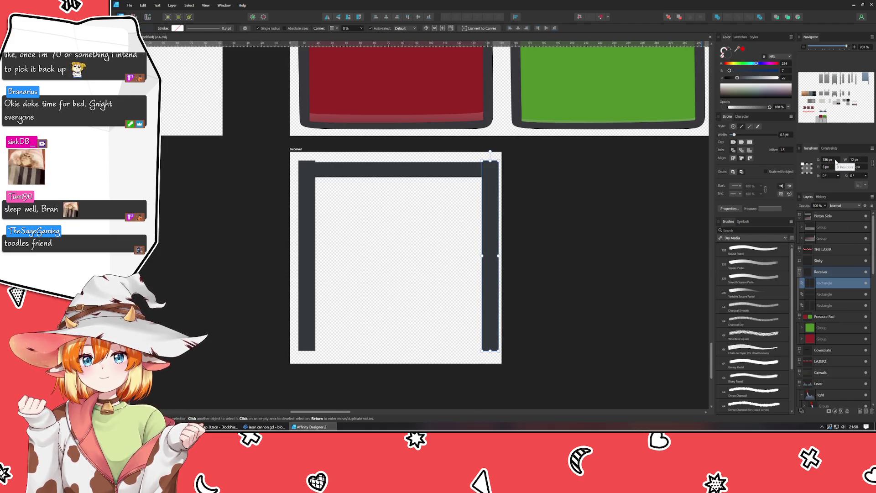
pyautogui.press('Left')
pyautogui.press('Left')
pyautogui.press('Left')
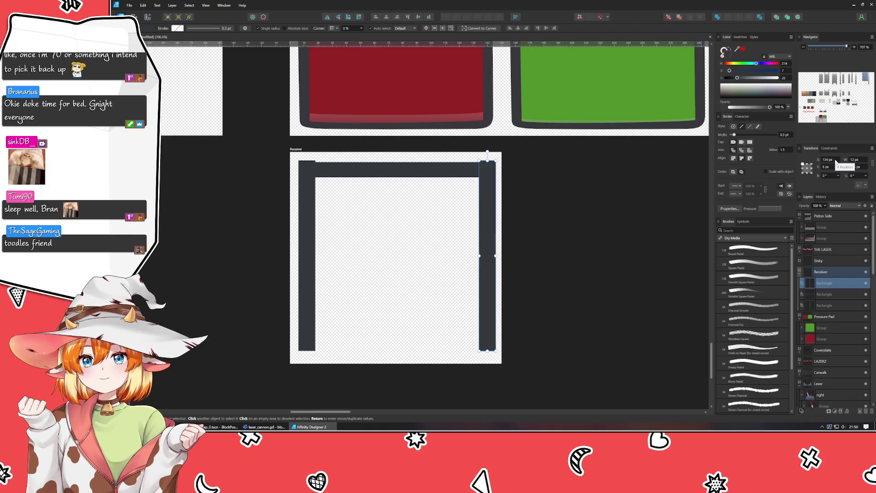
pyautogui.press('Right')
pyautogui.press('Right')
pyautogui.press('Right')
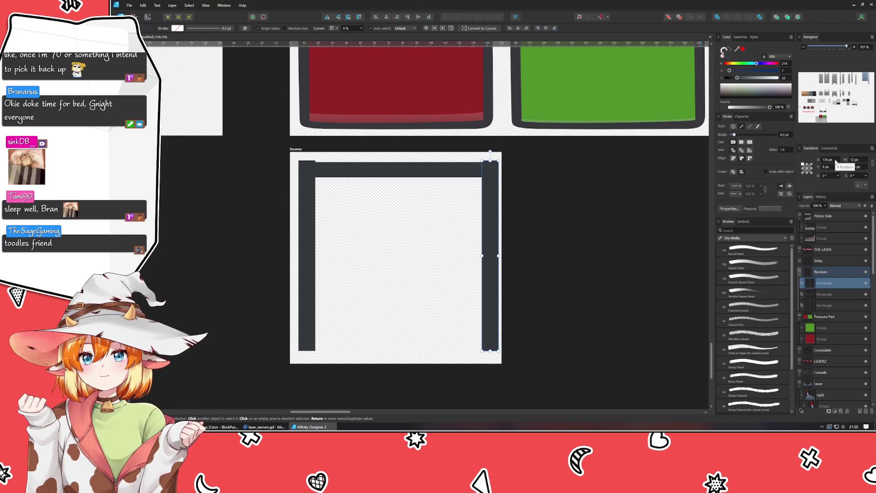
pyautogui.press('Left')
pyautogui.press('Left')
pyautogui.press('Left')
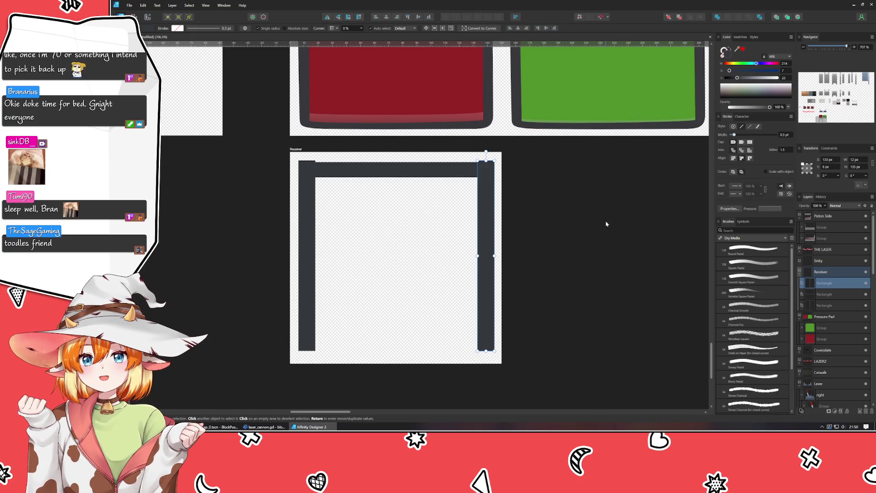
pyautogui.click(498, 247)
pyautogui.click(487, 248)
pyautogui.click(445, 288)
pyautogui.click(485, 302)
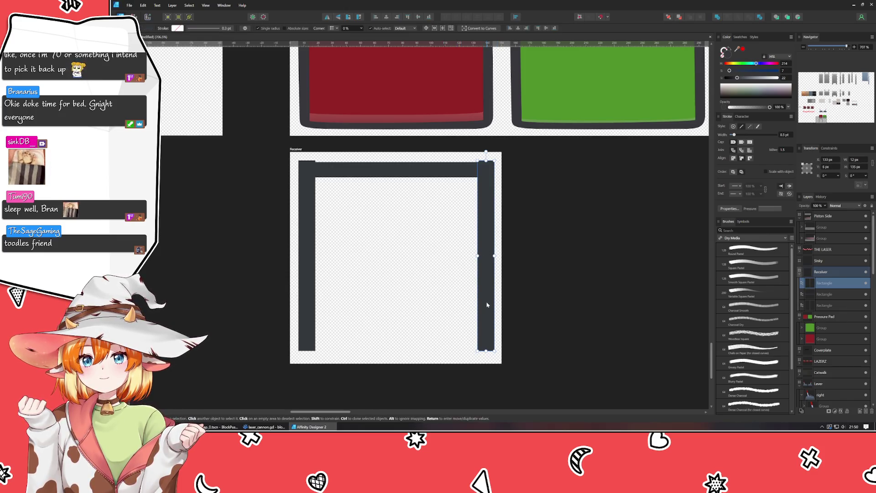
pyautogui.click(436, 356)
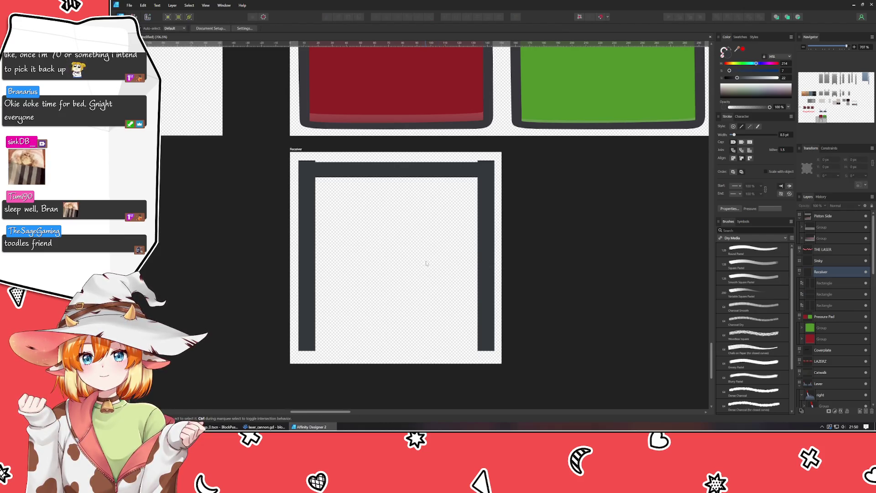
# Step: Place the top bar at X 6, Y 6 px and widen it to 140 px
pyautogui.moveTo(411, 258); pyautogui.dragTo(421, 276)
pyautogui.click(493, 186)
pyautogui.click(827, 159)
pyautogui.write('6')
pyautogui.press('Tab')
pyautogui.write('6')
pyautogui.press('Return')
pyautogui.write('135')
pyautogui.press('Return')
pyautogui.press('Up')
pyautogui.press('Up')
pyautogui.press('Up')
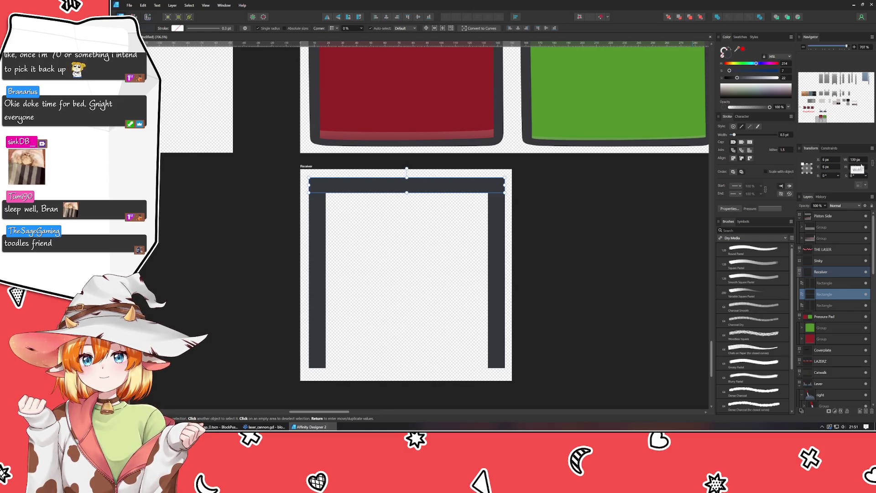
pyautogui.press('Up')
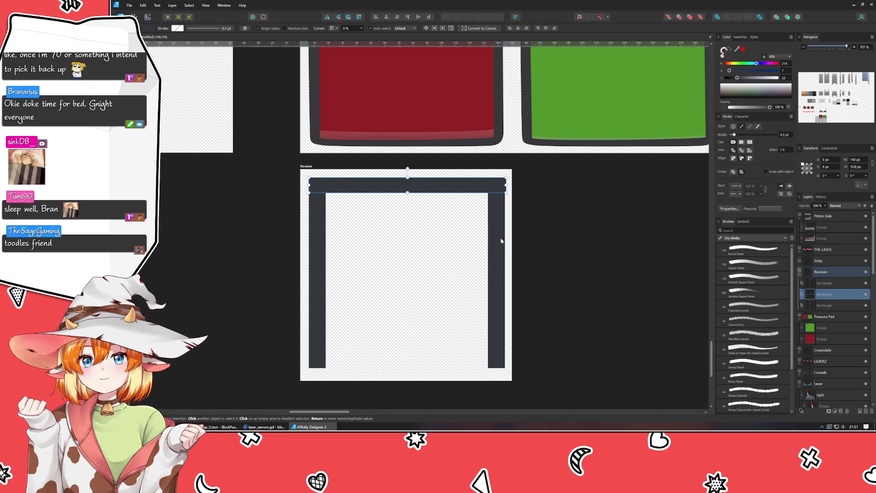
pyautogui.click(498, 236)
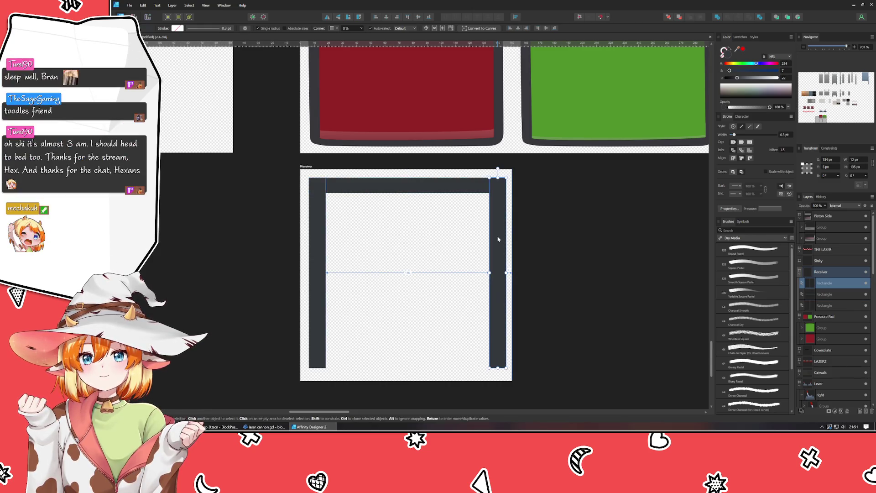
pyautogui.click(549, 243)
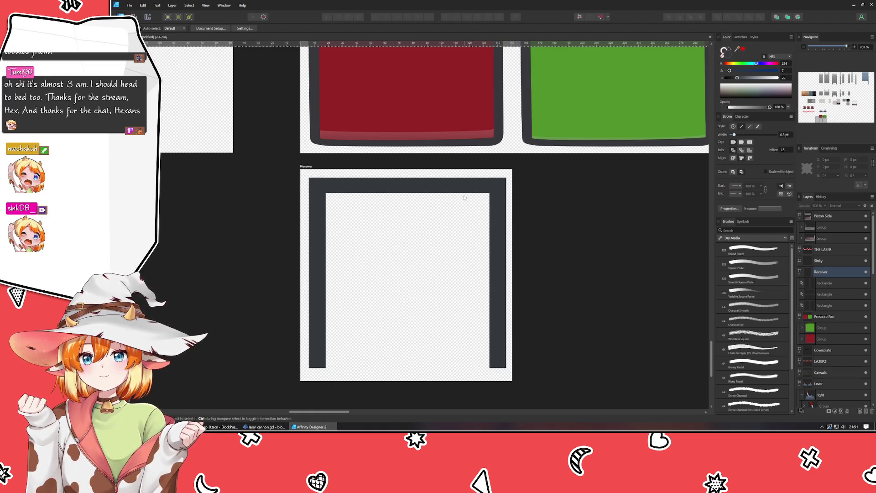
# Step: Make the top bar thicker, setting its height to 15 px then 14 px
pyautogui.click(464, 188)
pyautogui.click(860, 167)
pyautogui.write('15')
pyautogui.press('Return')
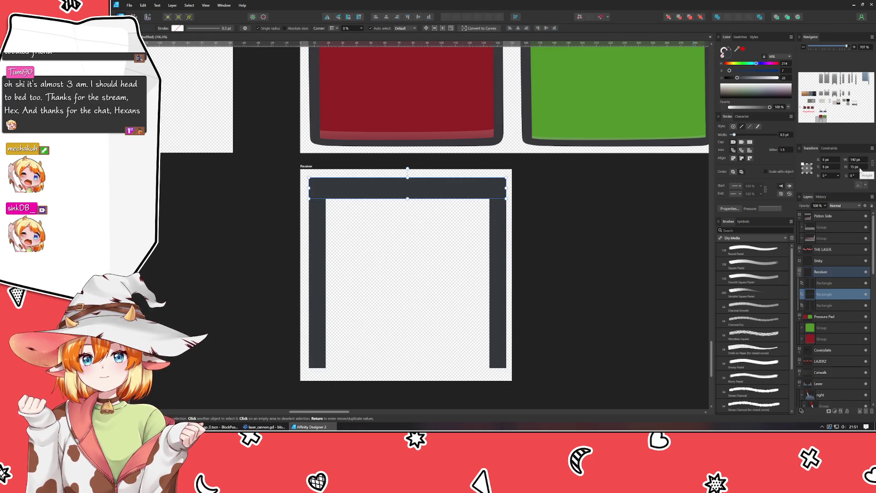
pyautogui.press('Down')
pyautogui.click(639, 227)
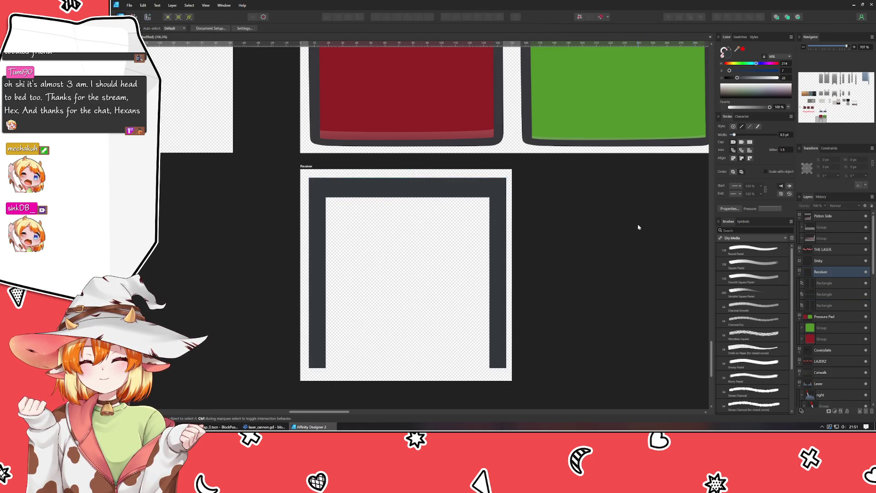
pyautogui.click(430, 195)
pyautogui.scroll(6, 855, 167)
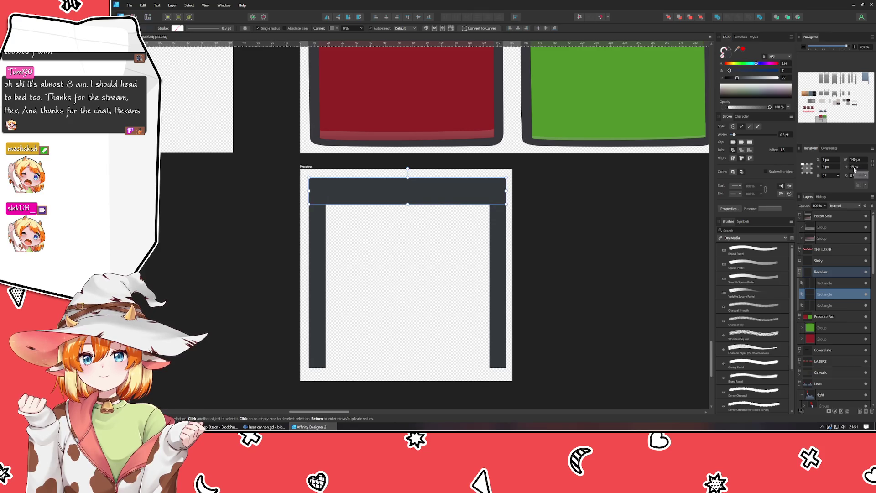
pyautogui.click(680, 205)
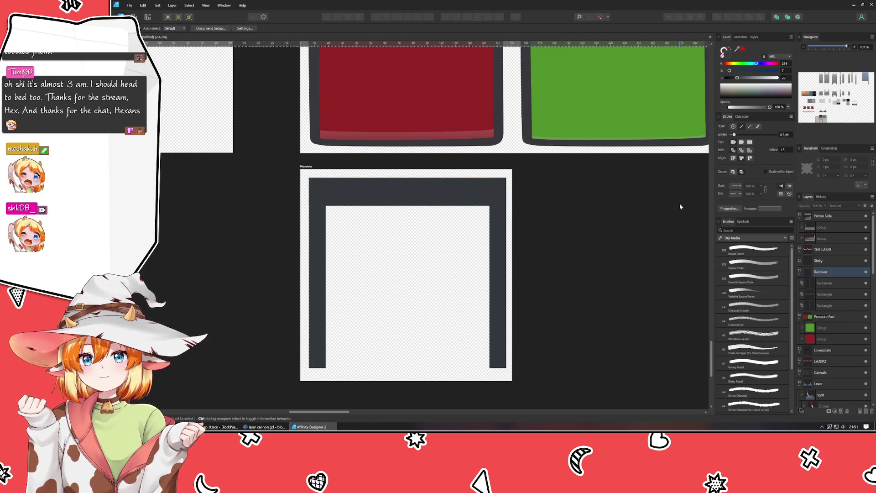
pyautogui.press('p')
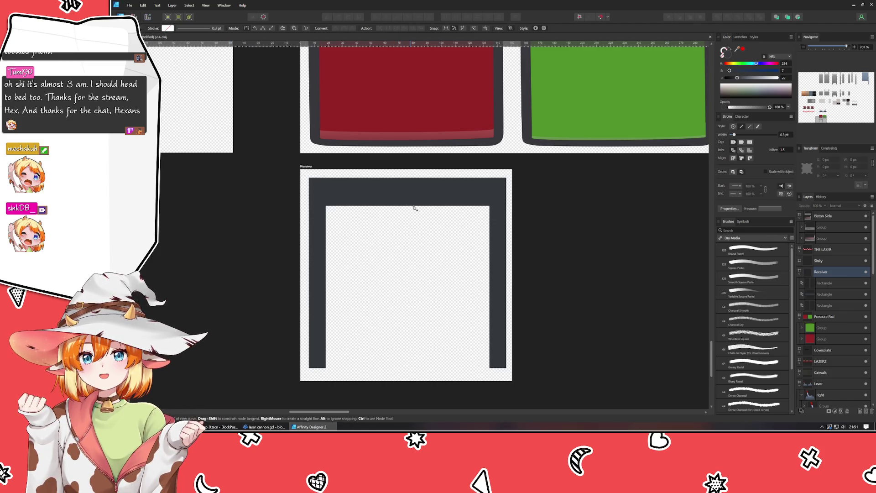
# Step: Draw a stem rectangle below the top bar, 32 px wide at X 63, Y 16
pyautogui.press('m')
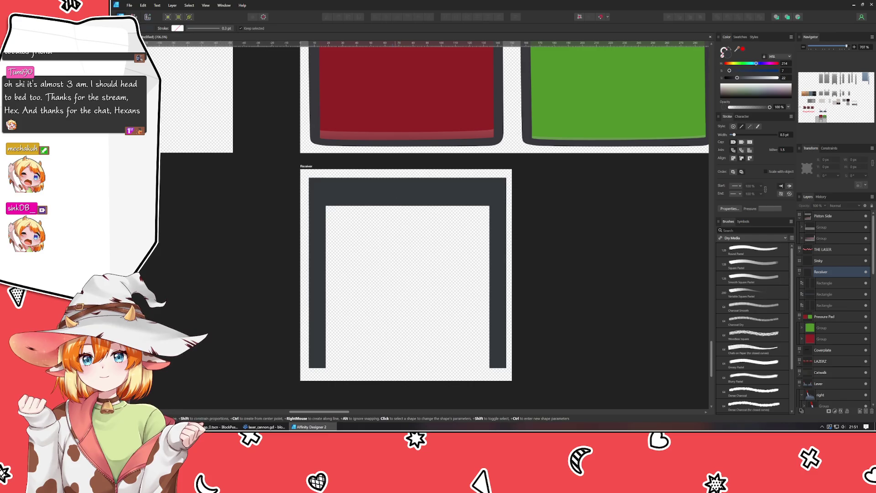
pyautogui.moveTo(390, 193)
pyautogui.mouseDown()
pyautogui.moveTo(438, 297)
pyautogui.moveTo(409, 308)
pyautogui.moveTo(431, 308)
pyautogui.moveTo(435, 323)
pyautogui.mouseUp()
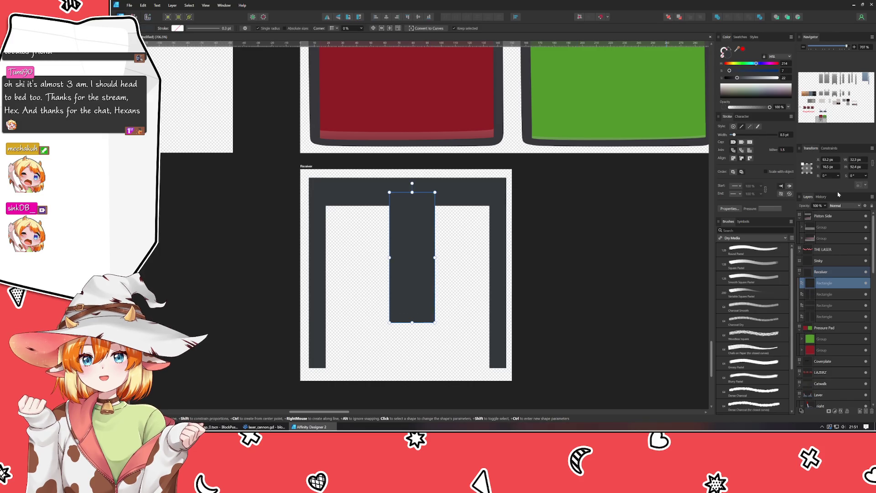
pyautogui.click(858, 159)
pyautogui.write('32')
pyautogui.press('Return')
pyautogui.click(827, 160)
pyautogui.write('64')
pyautogui.press('Return')
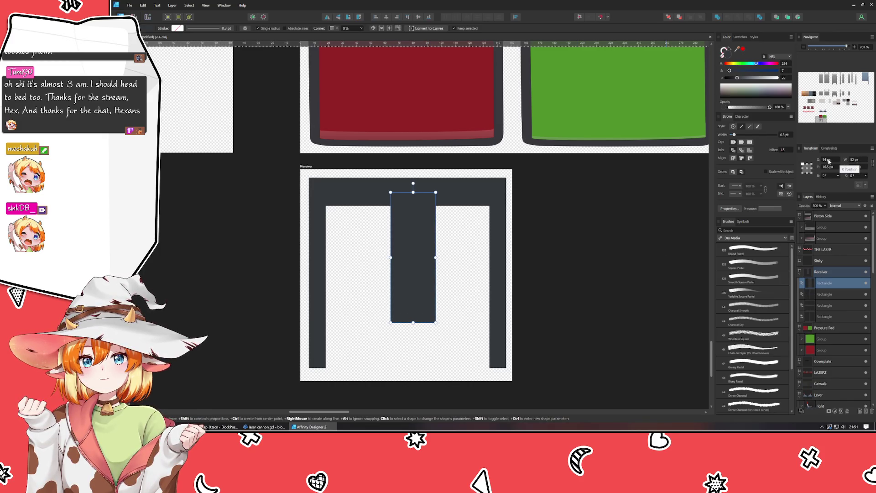
pyautogui.write('63')
pyautogui.press('Return')
pyautogui.click(833, 167)
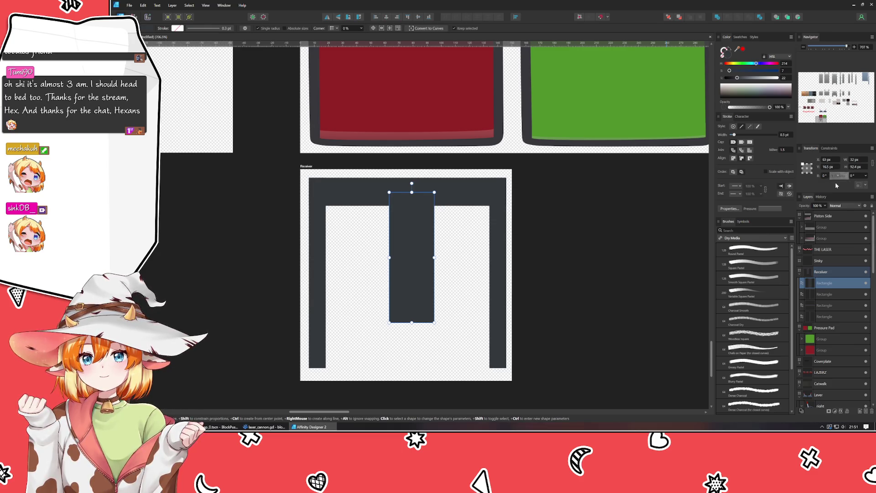
pyautogui.write('16')
pyautogui.press('Return')
# Step: Resize the stem to 26 × 92 px and move it to X 68 px
pyautogui.click(856, 167)
pyautogui.write('92')
pyautogui.press('Return')
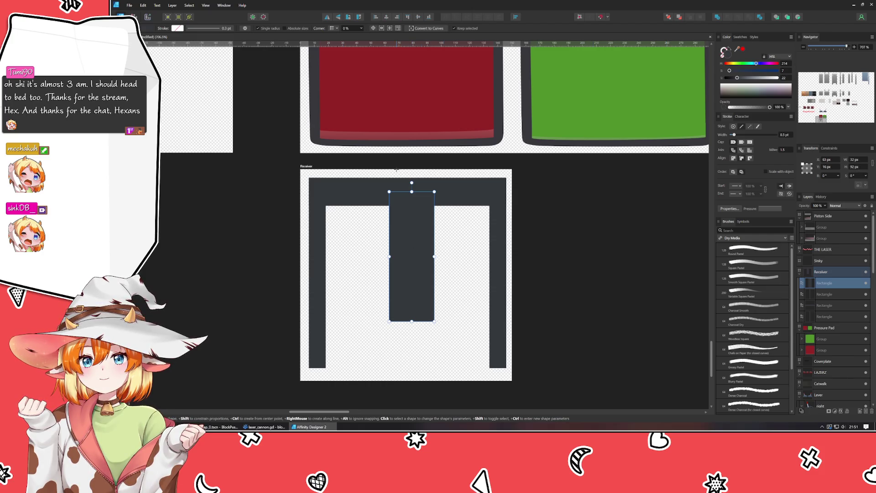
pyautogui.click(854, 160)
pyautogui.write('26')
pyautogui.press('Return')
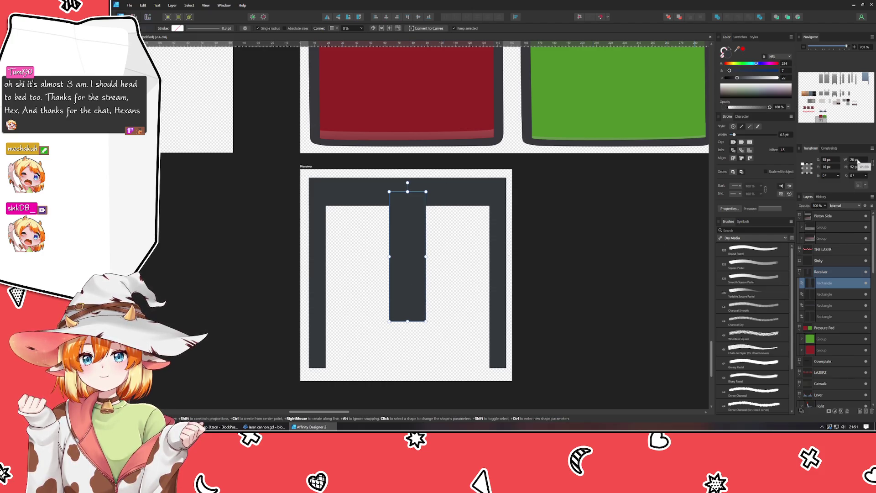
pyautogui.click(837, 161)
pyautogui.write('68')
pyautogui.press('Return')
pyautogui.scroll(-6, 836, 160)
pyautogui.scroll(2, 836, 161)
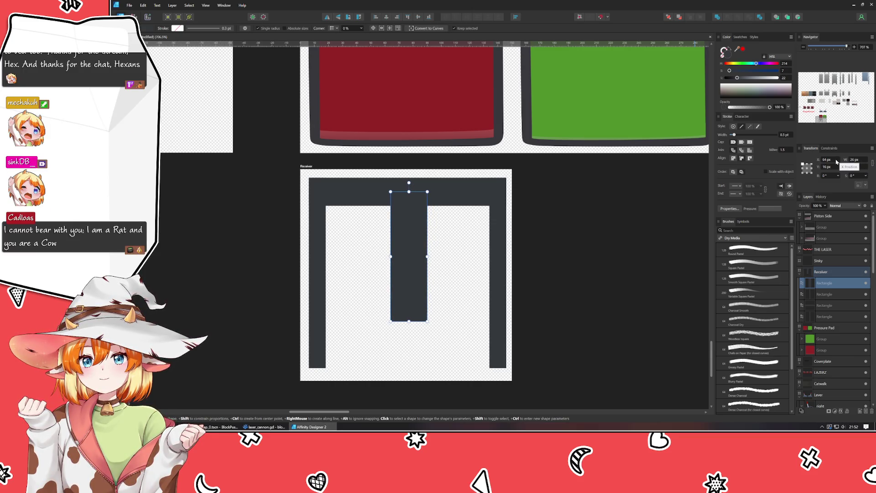
pyautogui.scroll(1, 837, 160)
pyautogui.scroll(-1, 837, 161)
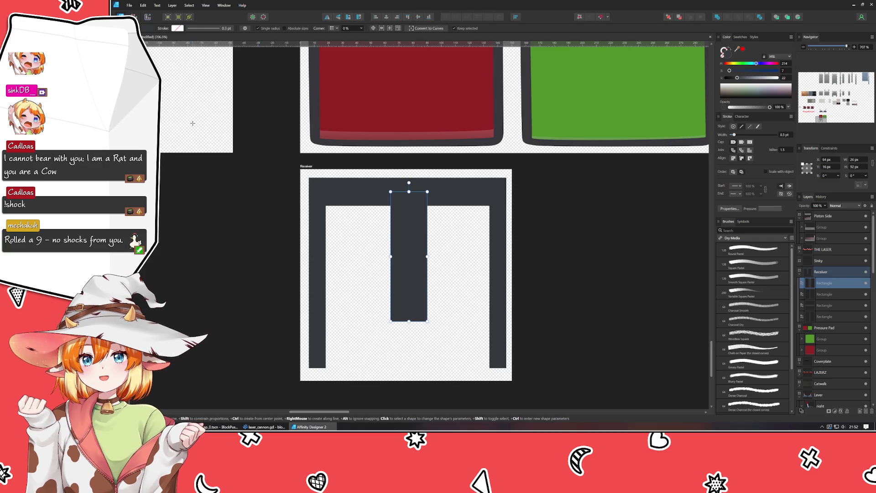
pyautogui.press('v')
pyautogui.click(231, 301)
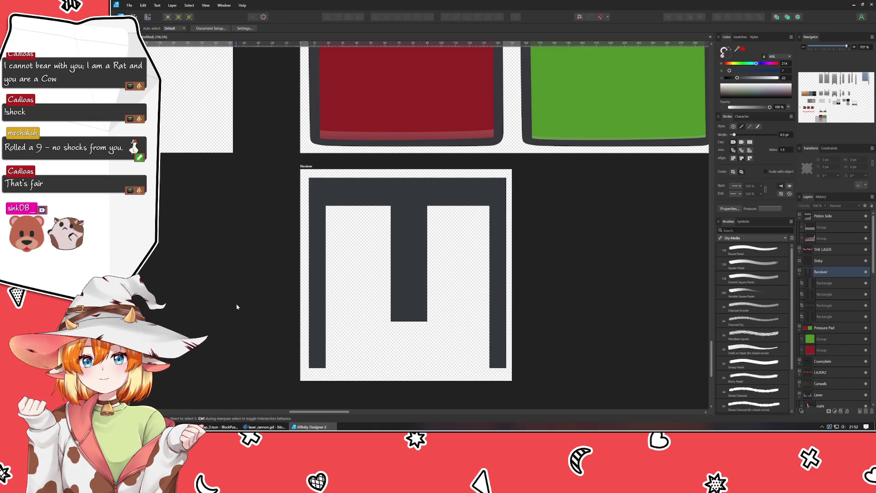
# Step: Draw a wider dark block at the stem's lower end
pyautogui.press('p')
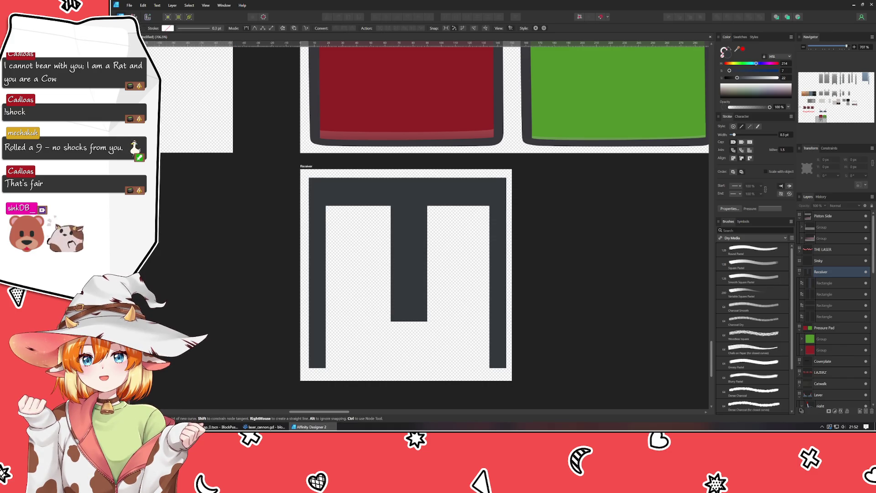
pyautogui.moveTo(364, 282)
pyautogui.mouseDown()
pyautogui.moveTo(447, 321)
pyautogui.moveTo(465, 344)
pyautogui.mouseUp()
pyautogui.hotkey('ctrl', 'z')
pyautogui.hotkey('ctrl', 'z')
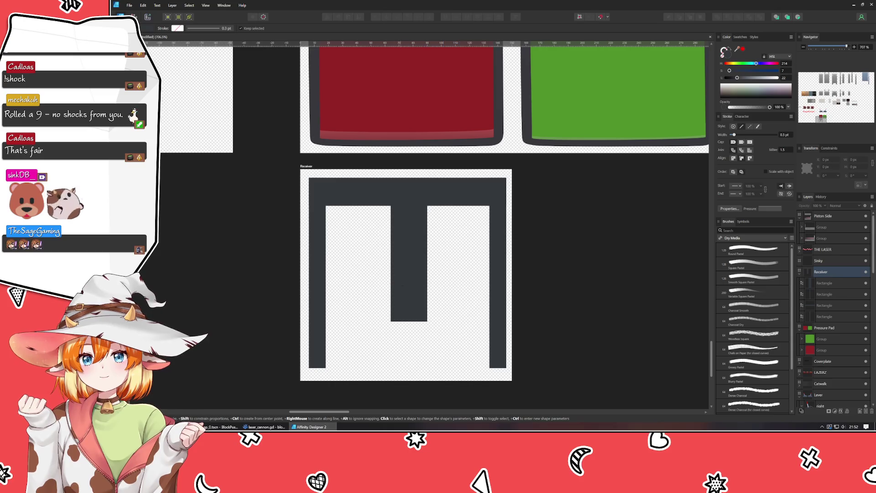
pyautogui.moveTo(364, 278)
pyautogui.mouseDown()
pyautogui.moveTo(477, 336)
pyautogui.moveTo(455, 344)
pyautogui.mouseUp()
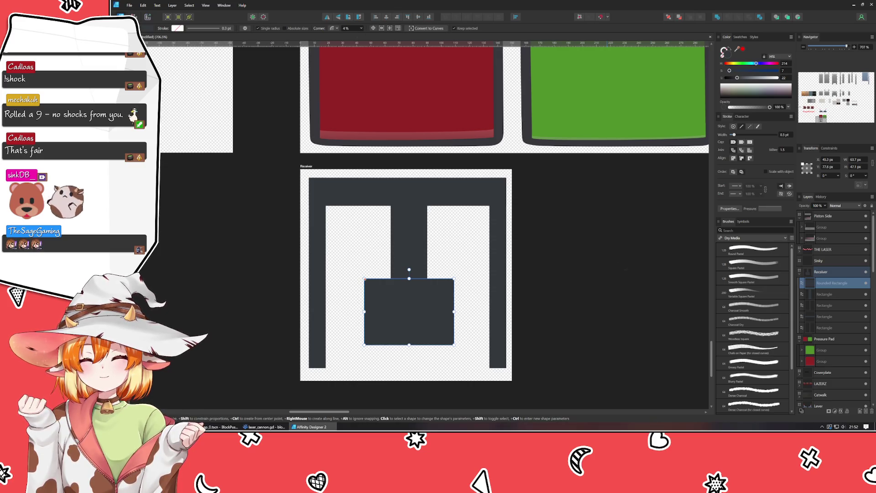
# Step: Resize the dark block to 60 px wide and 47 px tall
pyautogui.click(649, 276)
pyautogui.click(413, 300)
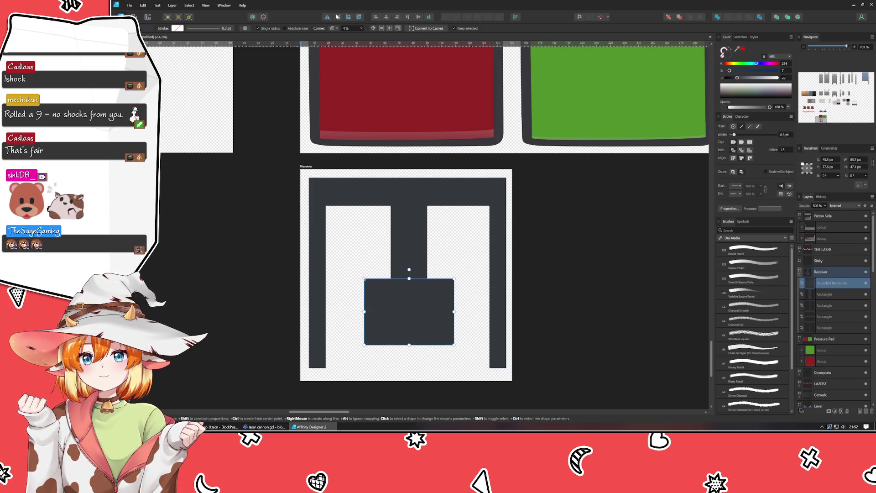
pyautogui.scroll(1, 344, 28)
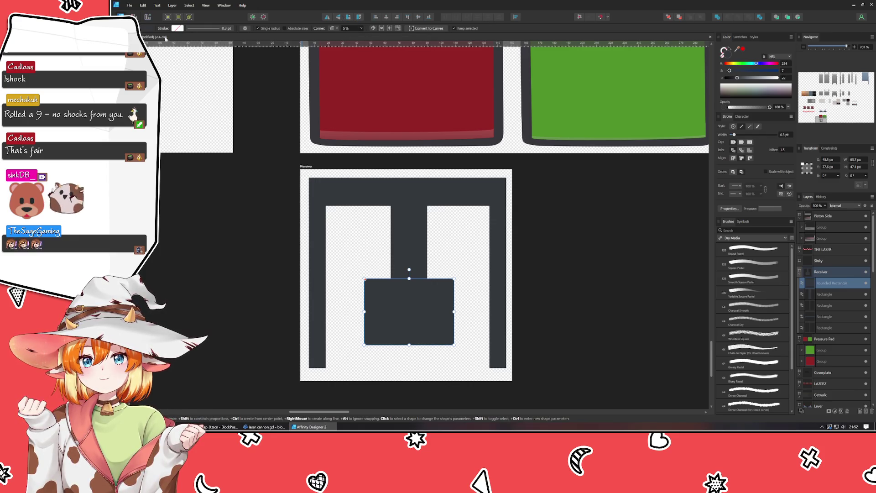
pyautogui.press('v')
pyautogui.moveTo(454, 312)
pyautogui.mouseDown()
pyautogui.moveTo(440, 312)
pyautogui.moveTo(449, 318)
pyautogui.mouseUp()
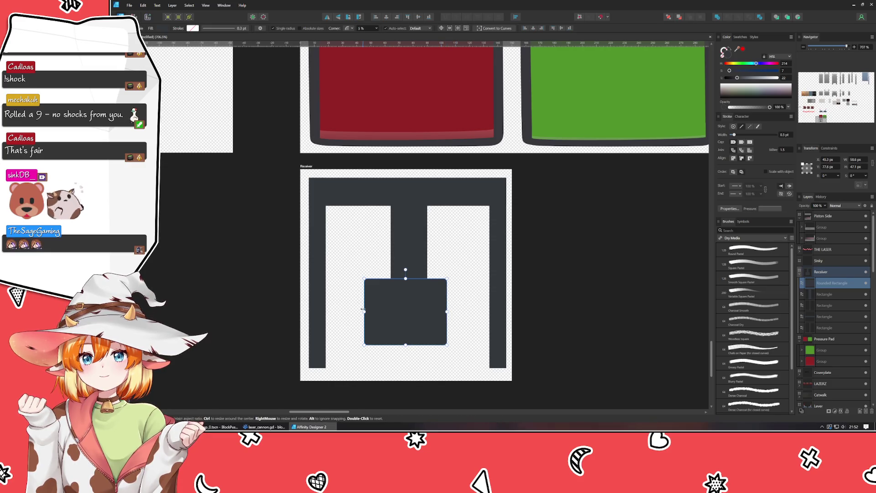
pyautogui.write('60')
pyautogui.press('Return')
pyautogui.click(858, 167)
pyautogui.write('47')
pyautogui.press('Return')
# Step: Position the block at X 45, Y 70 px, nudging it to centre under the stem
pyautogui.click(837, 160)
pyautogui.write('45')
pyautogui.press('Return')
pyautogui.click(836, 167)
pyautogui.write('77')
pyautogui.press('Return')
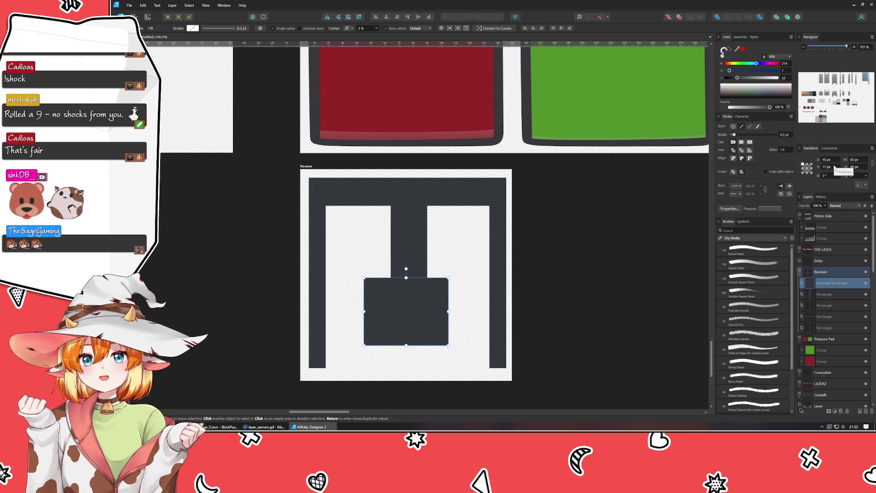
pyautogui.press('Down')
pyautogui.press('Up')
pyautogui.press('Up')
pyautogui.press('Up')
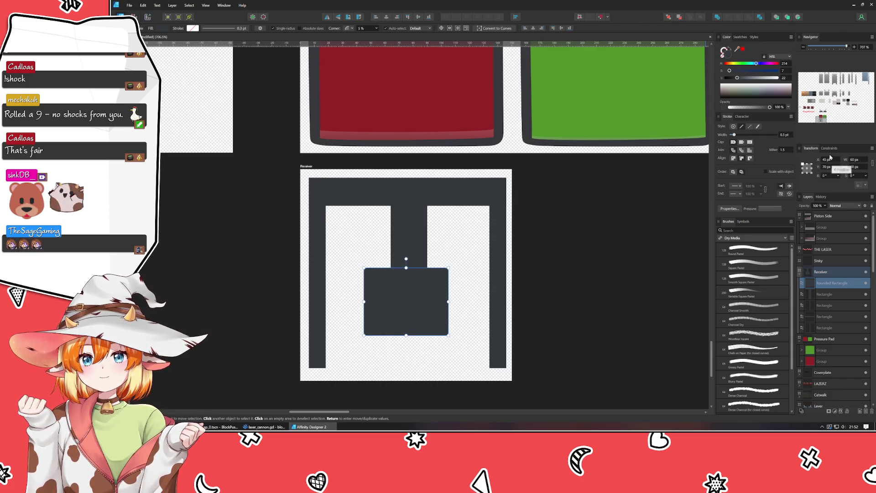
pyautogui.press('Right')
pyautogui.press('Right')
pyautogui.press('Right')
pyautogui.press('Left')
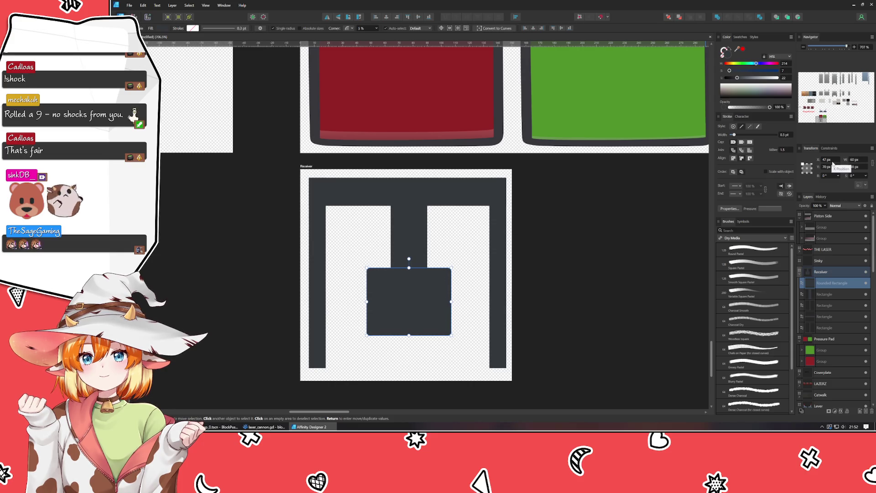
pyautogui.press('Left')
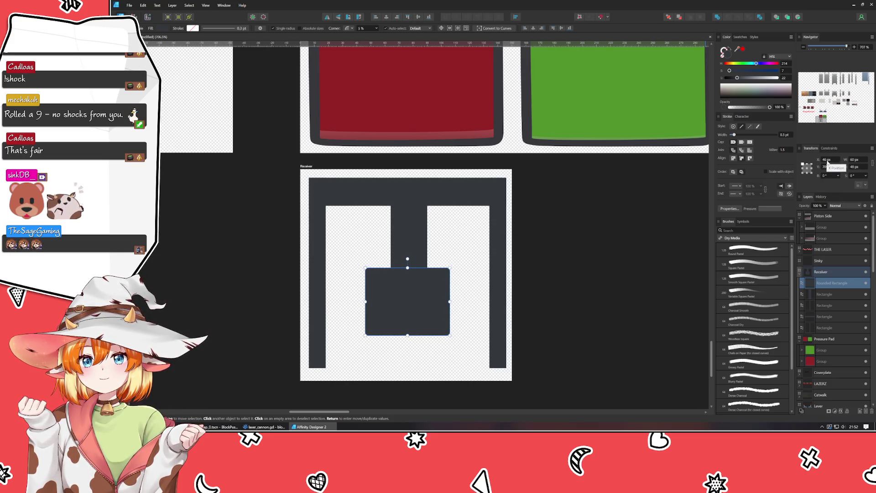
# Step: Check the stem's spacing, then raise the dark block to meet the stem
pyautogui.scroll(2, 858, 160)
pyautogui.click(592, 267)
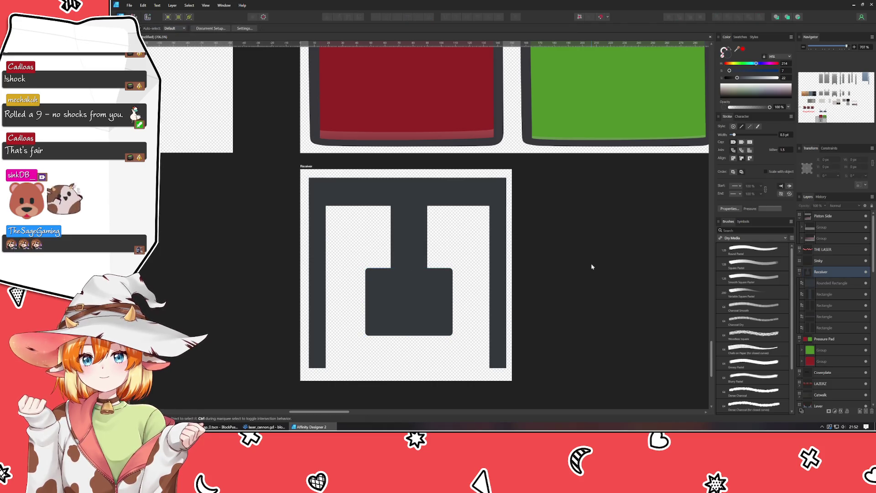
pyautogui.click(395, 312)
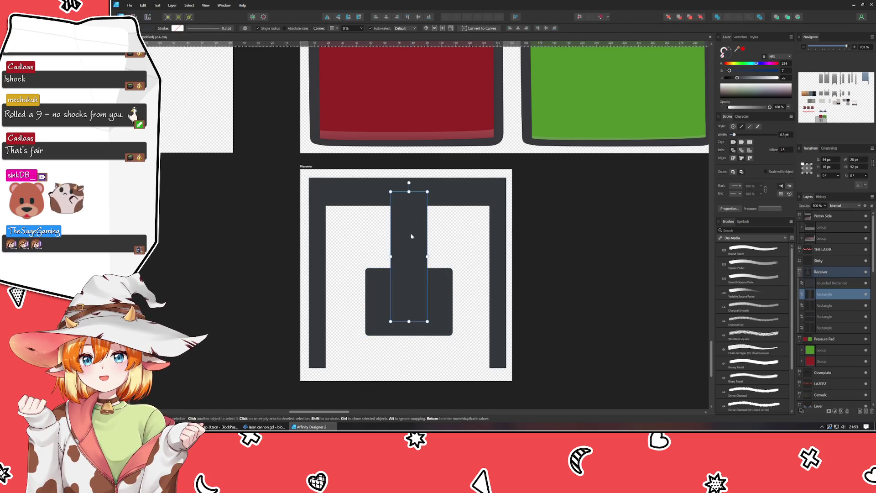
pyautogui.press('Right')
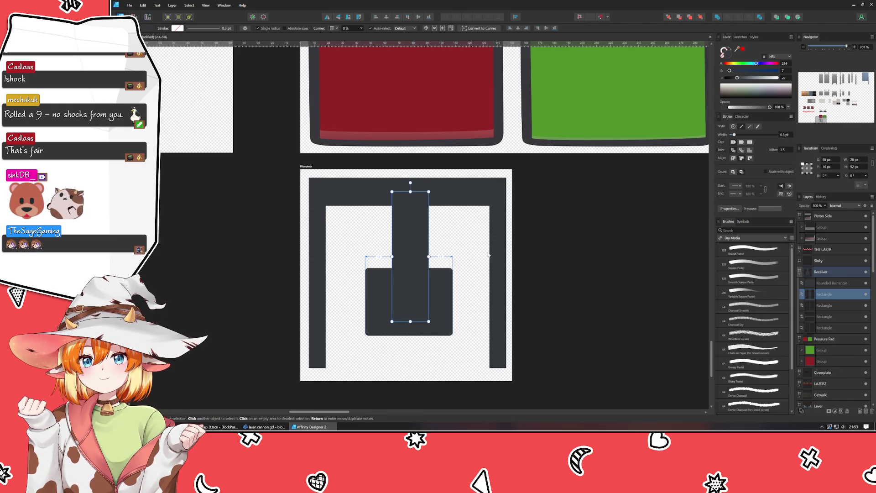
pyautogui.press('Left')
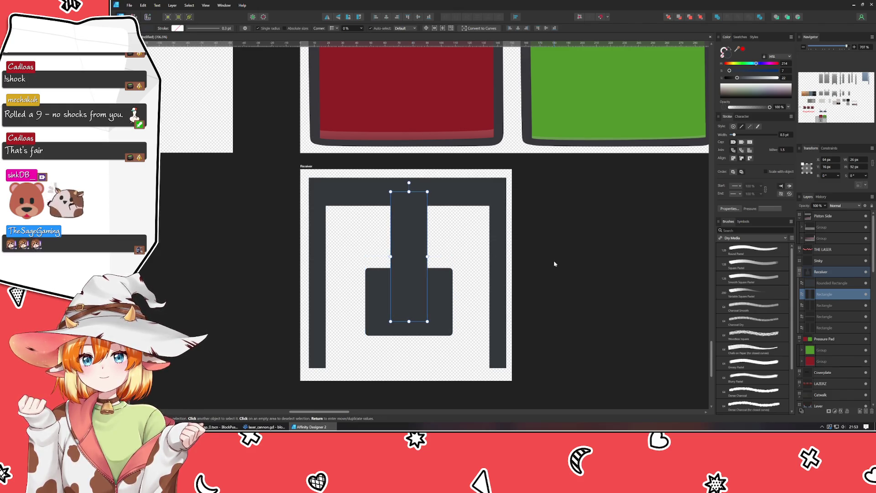
pyautogui.click(555, 262)
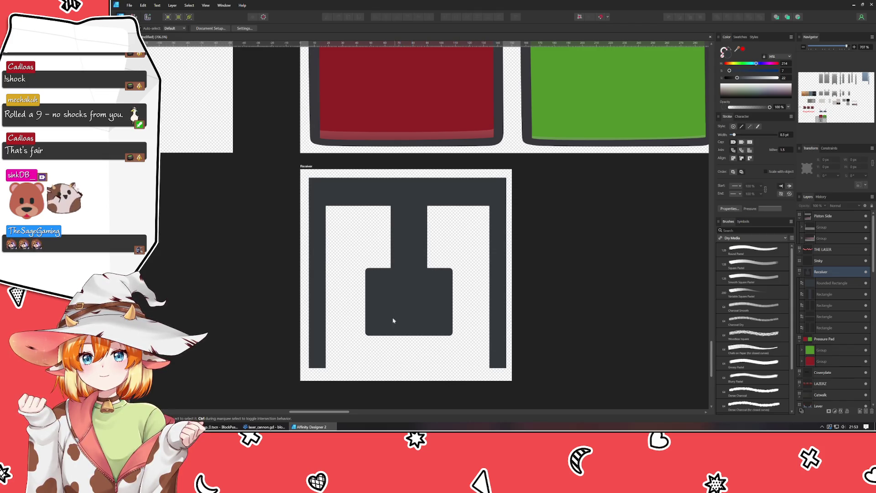
pyautogui.click(391, 301)
pyautogui.press('Up')
pyautogui.press('Up')
pyautogui.press('Up')
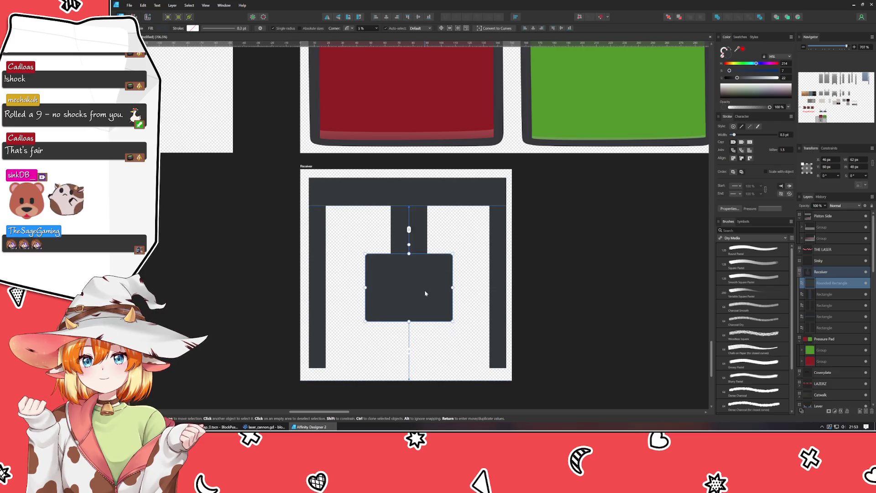
pyautogui.click(606, 304)
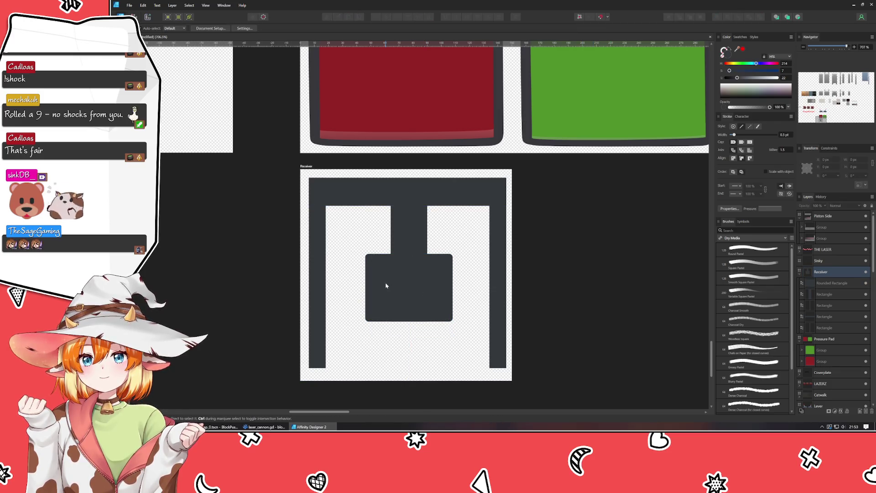
# Step: Pan the canvas over to the Pressure Pad artboard and switch to another window
pyautogui.press('p')
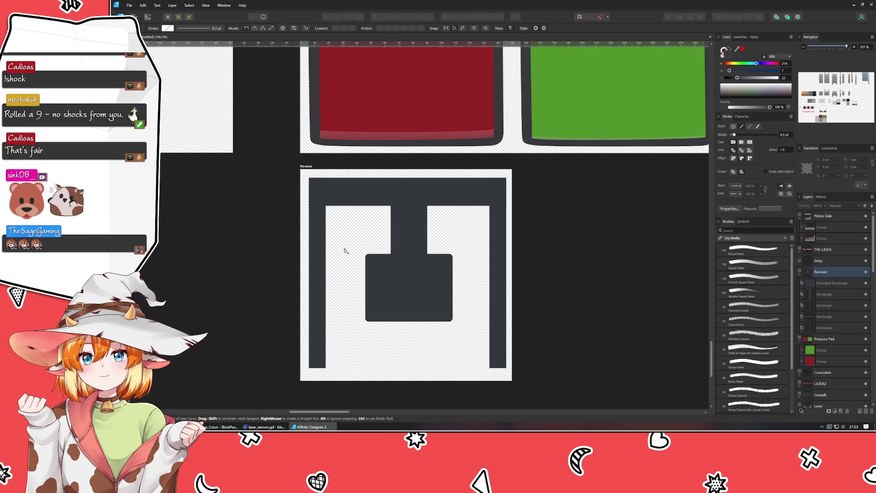
pyautogui.moveTo(435, 202); pyautogui.dragTo(380, 384)
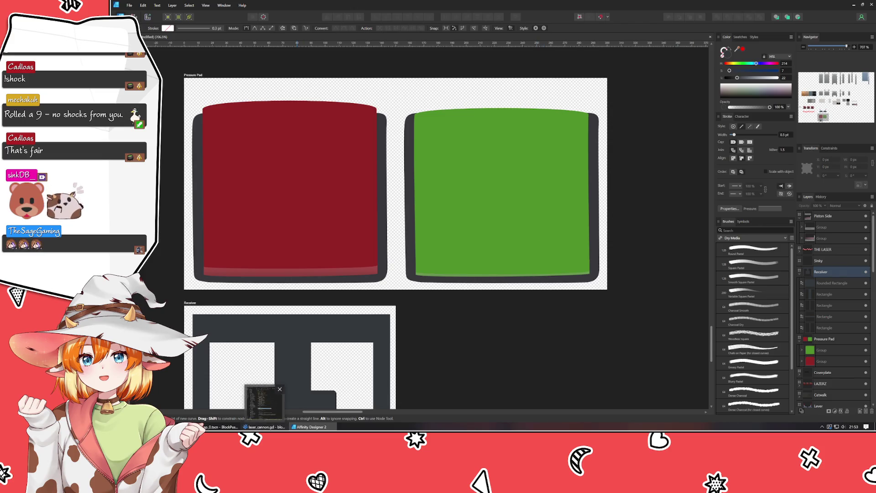
pyautogui.click(264, 427)
# Step: Check the map_0.tscn level layout in Godot, then return to the Affinity Designer document
pyautogui.click(220, 426)
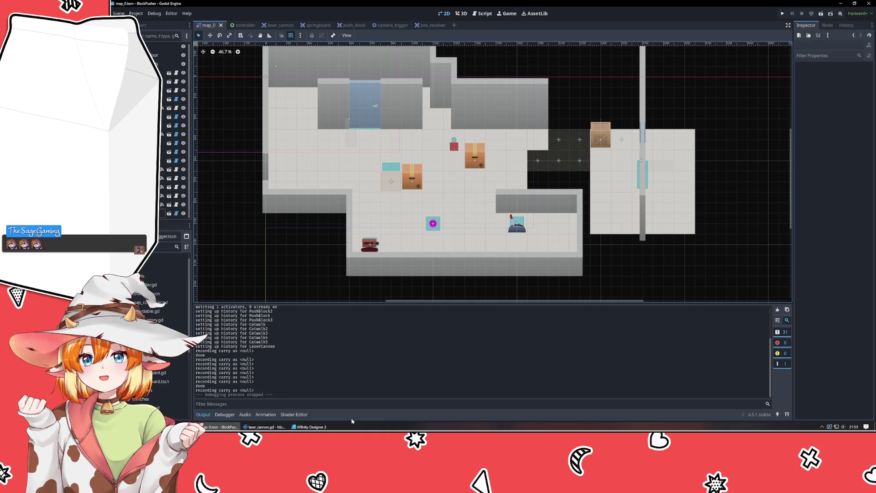
pyautogui.click(264, 427)
pyautogui.click(312, 426)
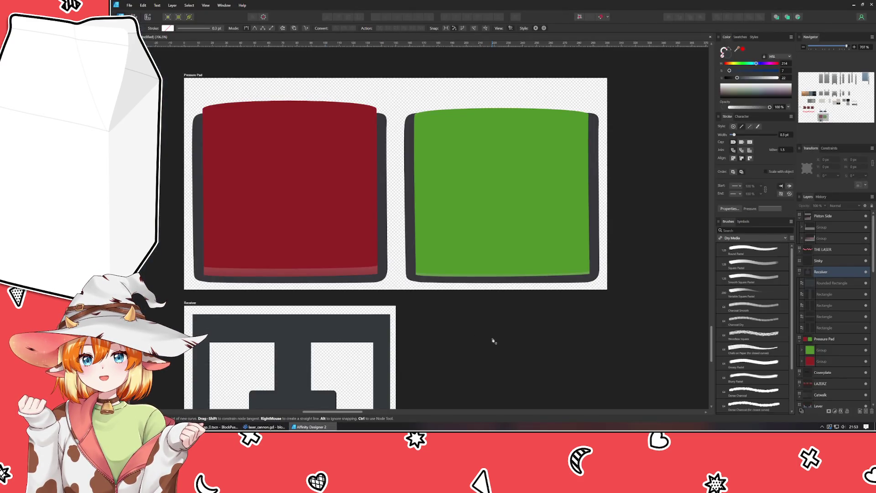
# Step: Duplicate the Receiver's dark rounded block, shrink the copy inset, and fill it with the red pad's colour
pyautogui.moveTo(464, 352)
pyautogui.mouseDown()
pyautogui.moveTo(489, 280)
pyautogui.moveTo(485, 216)
pyautogui.mouseUp()
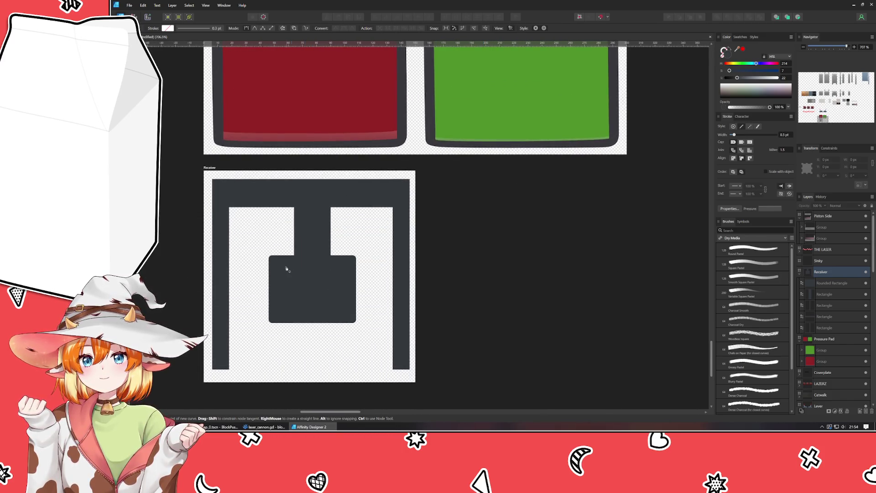
pyautogui.press('v')
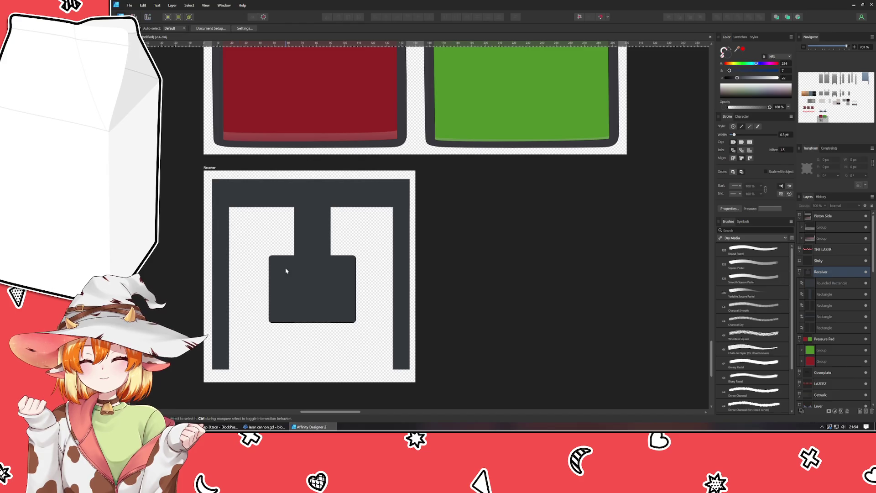
pyautogui.click(289, 277)
pyautogui.hotkey('ctrl', 'j')
pyautogui.moveTo(269, 256); pyautogui.dragTo(272, 259)
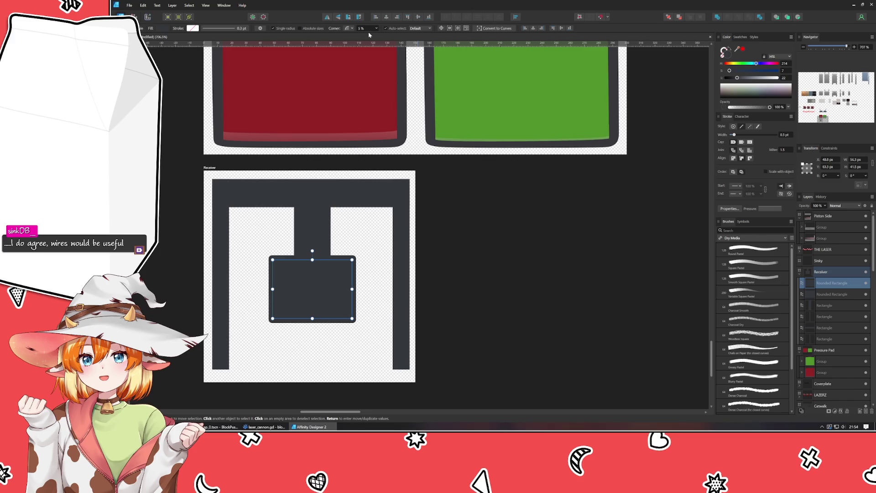
pyautogui.moveTo(737, 50); pyautogui.dragTo(372, 98)
pyautogui.click(480, 304)
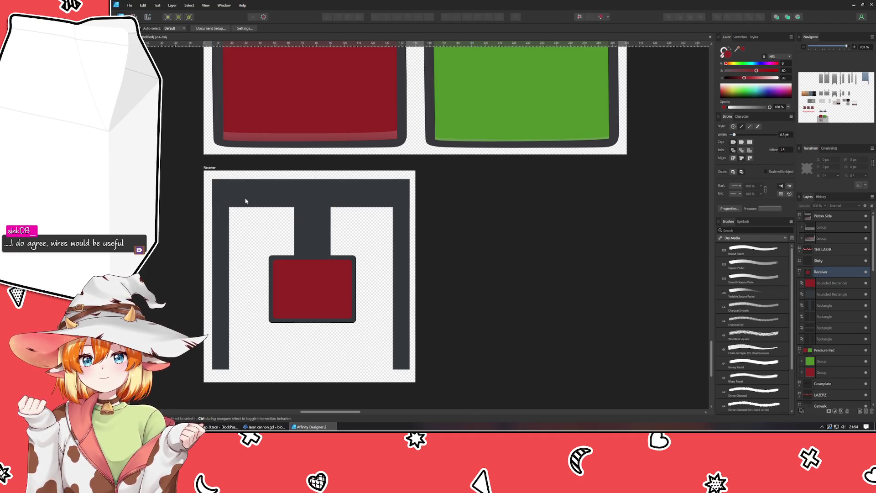
# Step: Select the Receiver artboard, discarding a stray vertical guide
pyautogui.click(206, 168)
pyautogui.moveTo(143, 242)
pyautogui.mouseDown()
pyautogui.moveTo(254, 242)
pyautogui.moveTo(170, 256)
pyautogui.mouseUp()
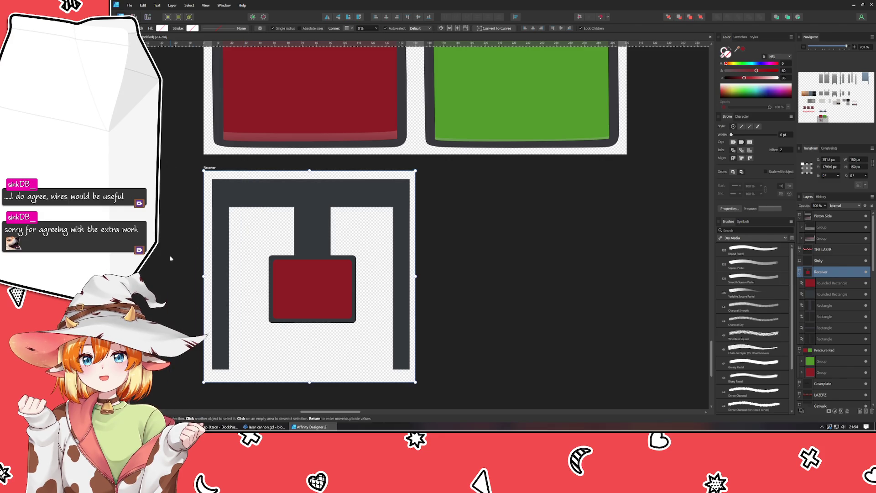
pyautogui.hotkey('ctrl', 'd')
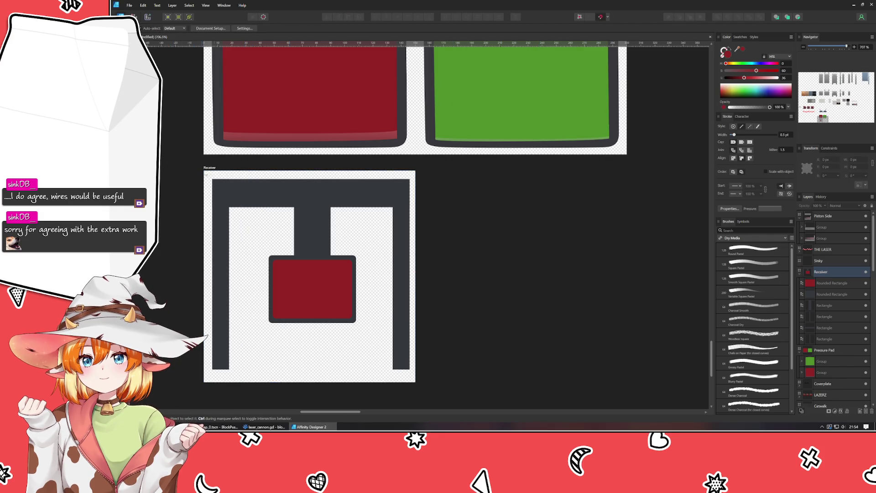
pyautogui.click(201, 168)
# Step: Drag the Receiver artboard's right edge out to 300 px wide, leaving empty space beside the graphic
pyautogui.moveTo(143, 229)
pyautogui.mouseDown()
pyautogui.moveTo(368, 228)
pyautogui.moveTo(417, 245)
pyautogui.mouseUp()
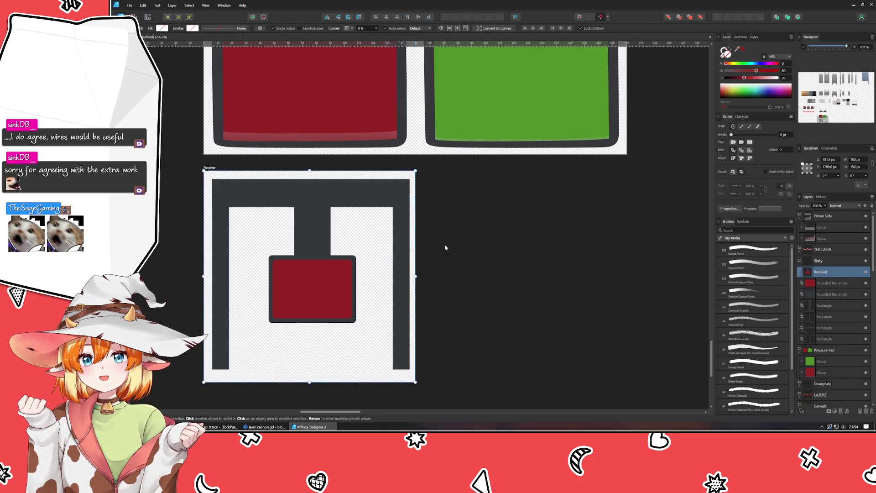
pyautogui.moveTo(415, 276)
pyautogui.mouseDown()
pyautogui.moveTo(674, 262)
pyautogui.moveTo(626, 264)
pyautogui.moveTo(629, 272)
pyautogui.mouseUp()
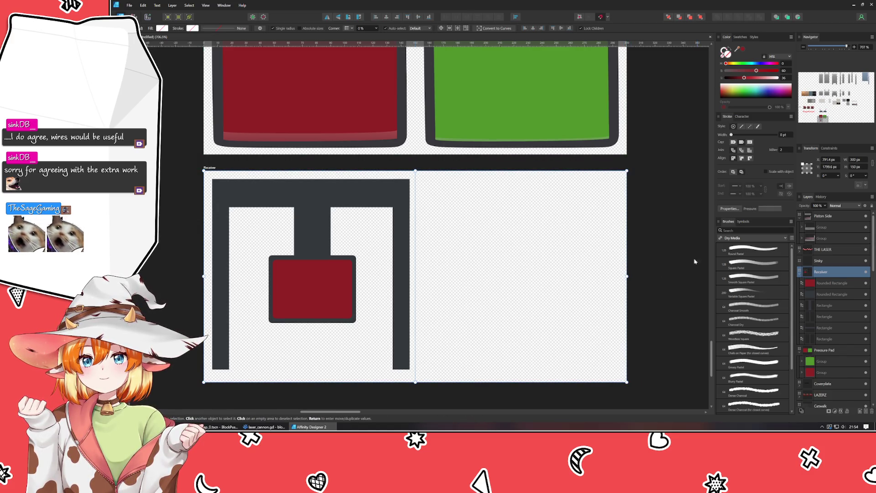
pyautogui.hotkey('ctrl', 'd')
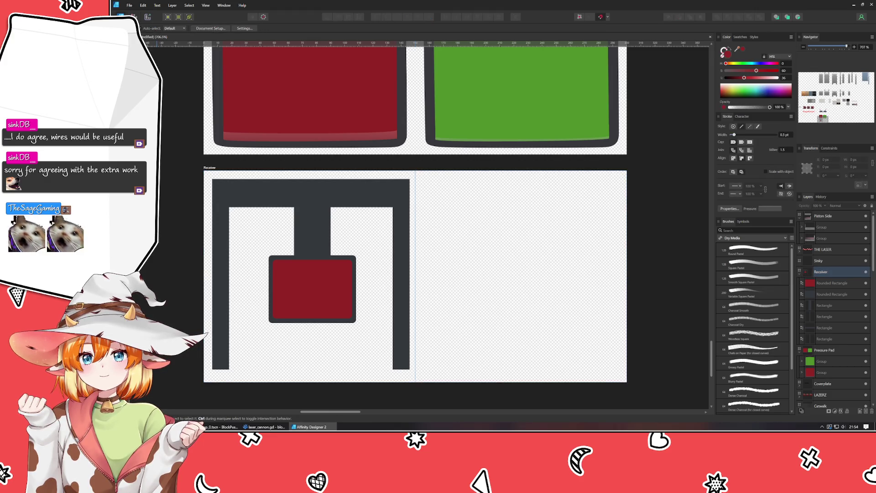
pyautogui.click(122, 51)
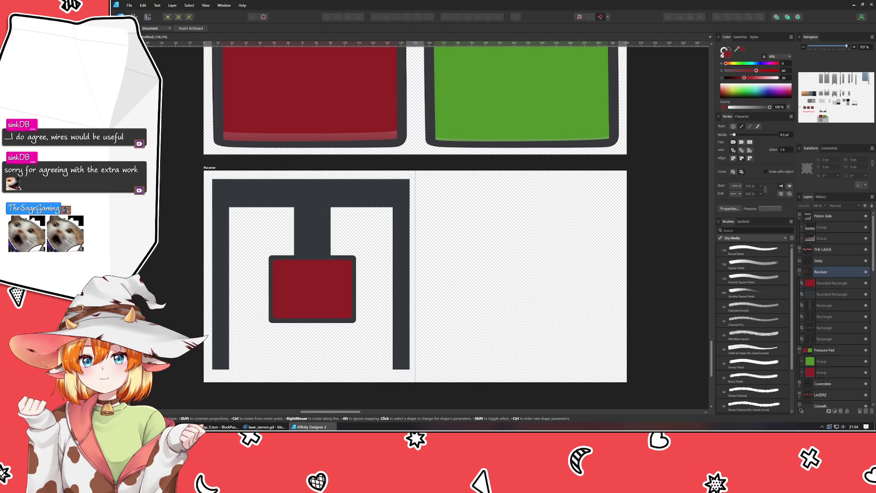
# Step: Add small light-grey rectangles at both post bottoms and the frame's top-left corner
pyautogui.press('m')
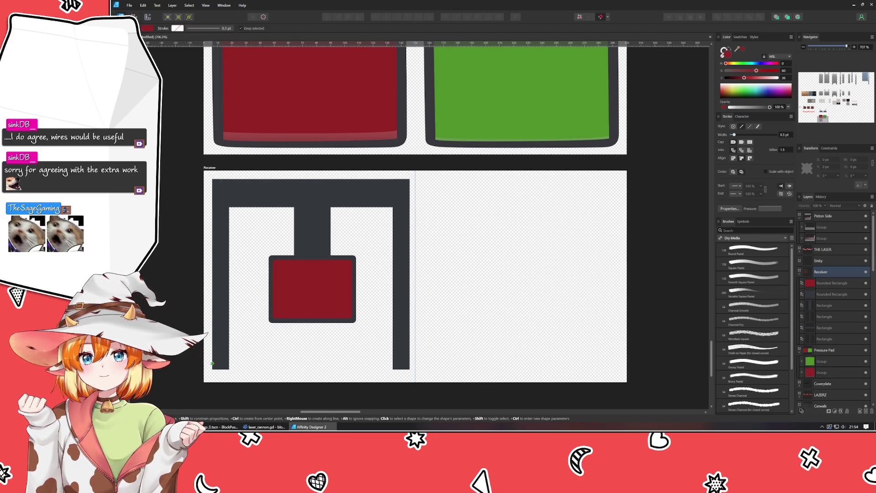
pyautogui.moveTo(212, 369); pyautogui.dragTo(229, 339)
pyautogui.moveTo(737, 49)
pyautogui.mouseDown()
pyautogui.moveTo(352, 235)
pyautogui.moveTo(370, 201)
pyautogui.mouseUp()
pyautogui.moveTo(742, 80); pyautogui.dragTo(750, 82)
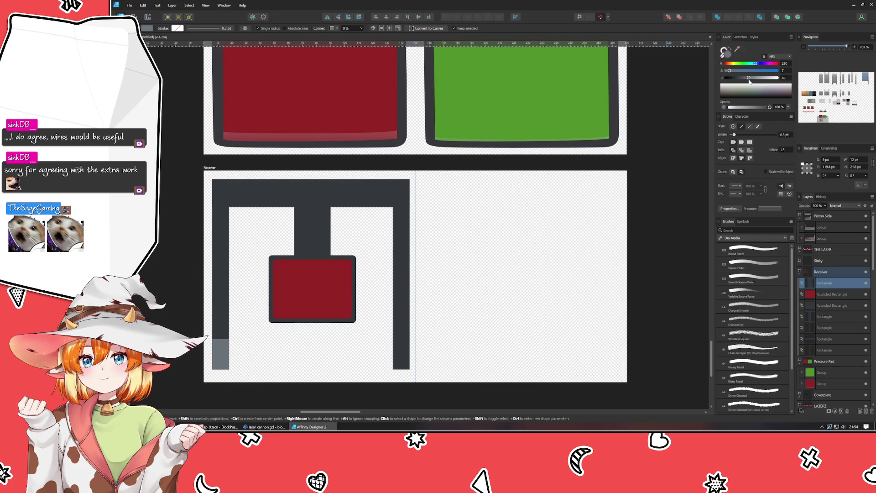
pyautogui.press('v')
pyautogui.hotkey('ctrl', 'j')
pyautogui.moveTo(220, 353)
pyautogui.mouseDown()
pyautogui.moveTo(393, 313)
pyautogui.moveTo(402, 352)
pyautogui.mouseUp()
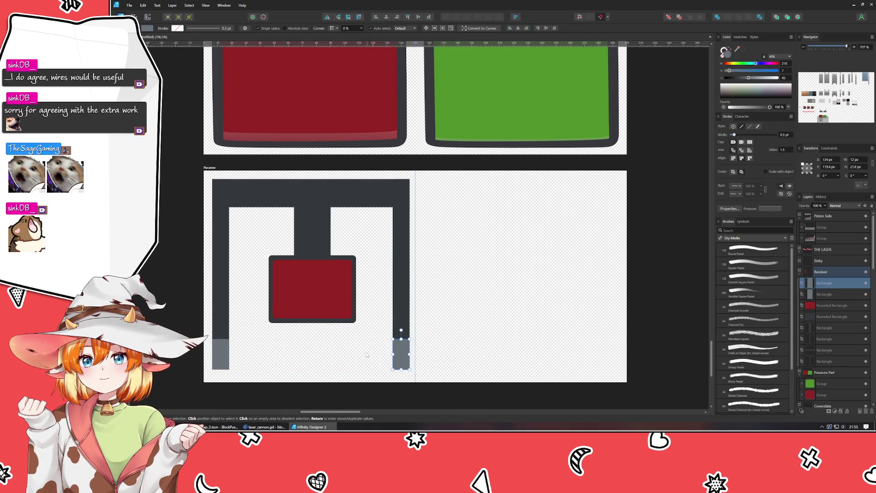
pyautogui.hotkey('ctrl', 'j')
pyautogui.moveTo(585, 365)
pyautogui.mouseDown()
pyautogui.moveTo(258, 204)
pyautogui.moveTo(241, 218)
pyautogui.moveTo(402, 207)
pyautogui.moveTo(393, 207)
pyautogui.mouseUp()
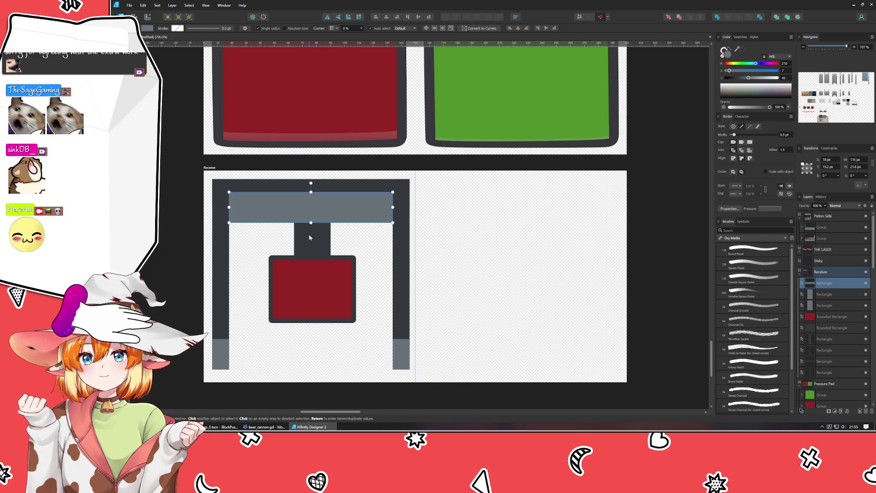
# Step: Restack layers: three rectangles below the Rounded Rectangle, and the dark rod above the grey bar
pyautogui.click(310, 237)
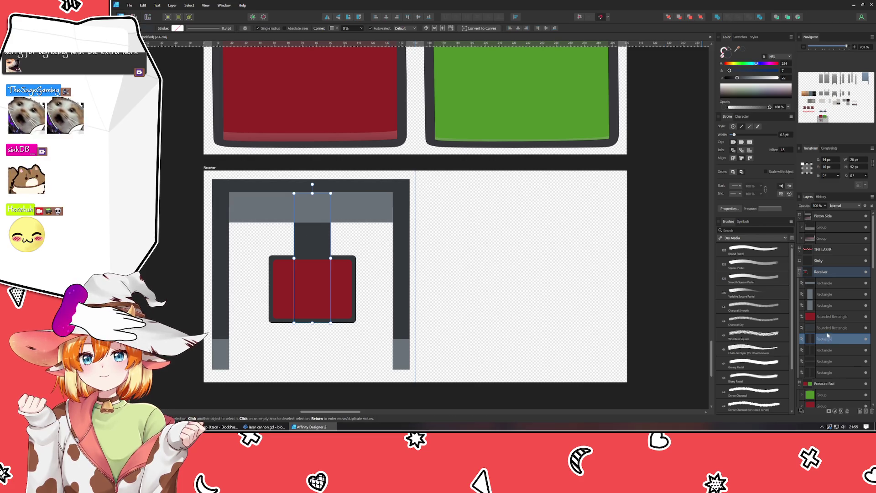
pyautogui.click(832, 305)
pyautogui.keyDown('shift'); pyautogui.click(825, 283); pyautogui.keyUp('shift')
pyautogui.moveTo(823, 307); pyautogui.dragTo(826, 334)
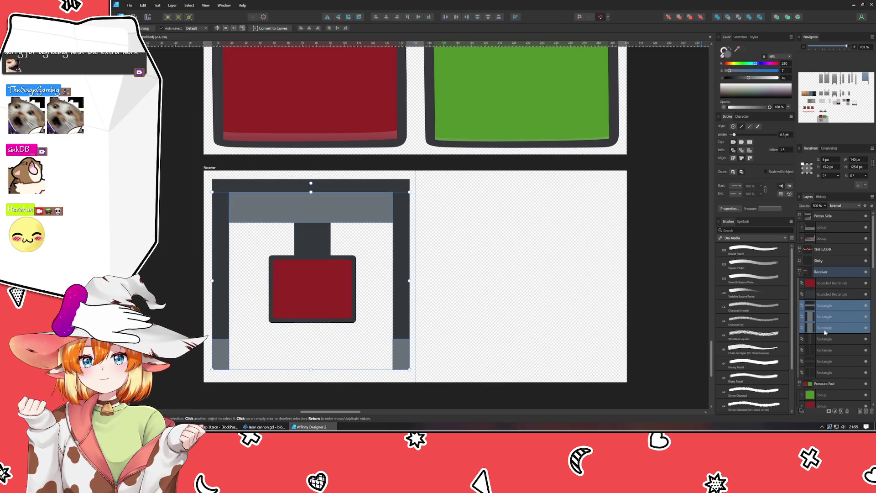
pyautogui.click(830, 294)
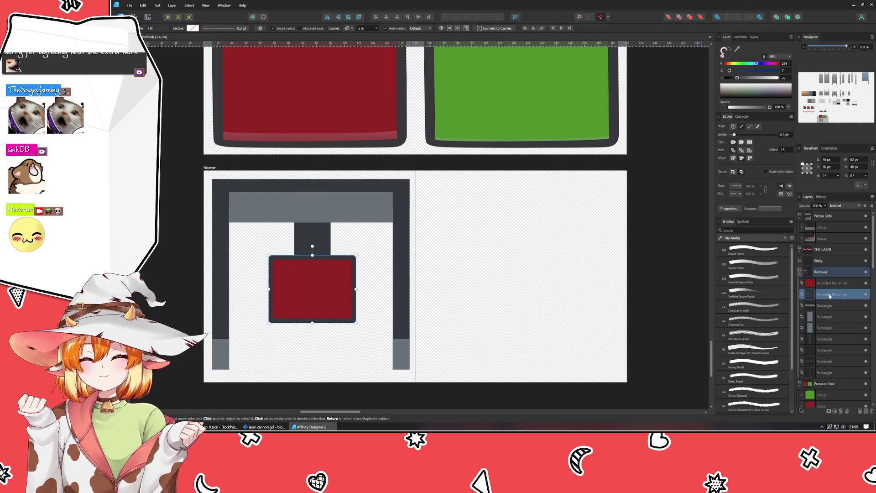
pyautogui.click(830, 339)
pyautogui.moveTo(830, 340); pyautogui.dragTo(829, 302)
pyautogui.click(641, 308)
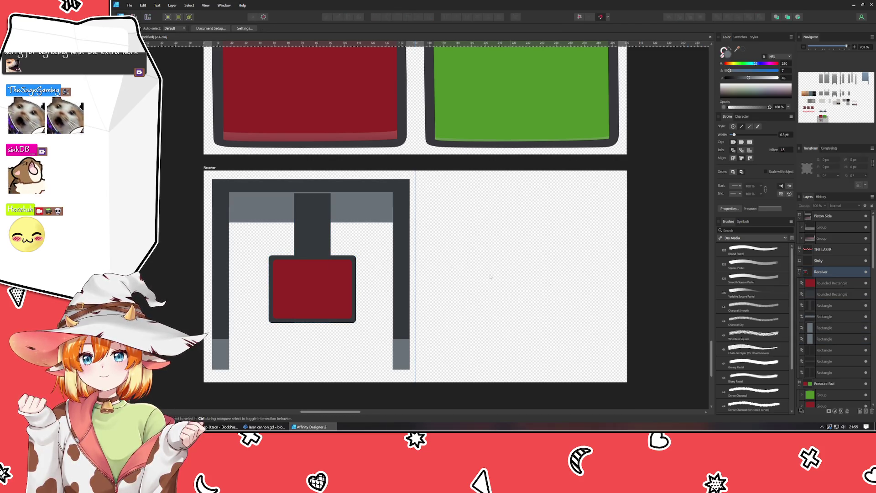
# Step: Shorten the dark rod from its top, then Alt-drag a copy of the grey top bar below the red block
pyautogui.click(316, 229)
pyautogui.moveTo(312, 192); pyautogui.dragTo(312, 207)
pyautogui.click(534, 291)
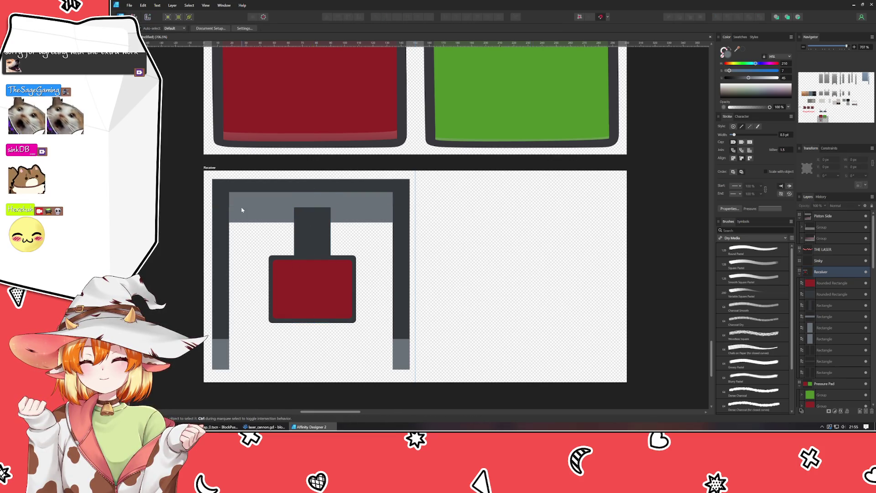
pyautogui.click(312, 228)
pyautogui.moveTo(312, 208); pyautogui.dragTo(312, 220)
pyautogui.click(581, 248)
pyautogui.click(315, 243)
pyautogui.click(517, 264)
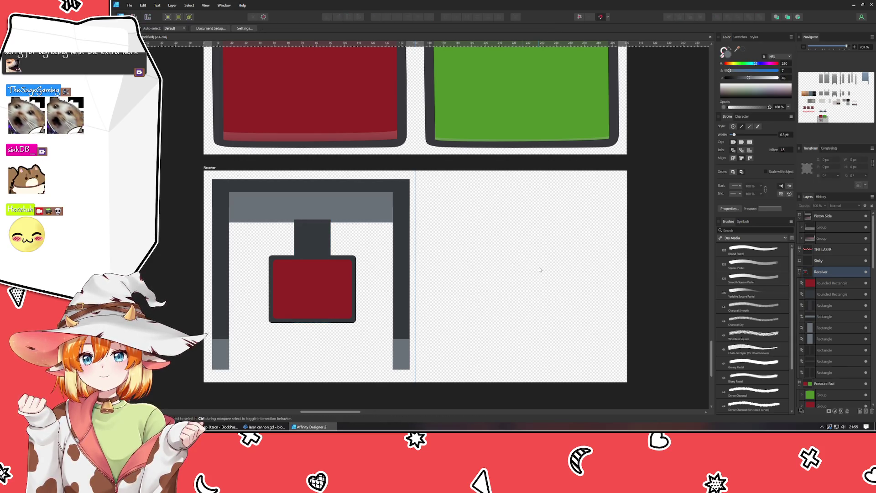
pyautogui.click(368, 214)
pyautogui.moveTo(365, 215)
pyautogui.mouseDown()
pyautogui.moveTo(353, 208)
pyautogui.moveTo(219, 325)
pyautogui.moveTo(224, 336)
pyautogui.moveTo(269, 333)
pyautogui.mouseUp()
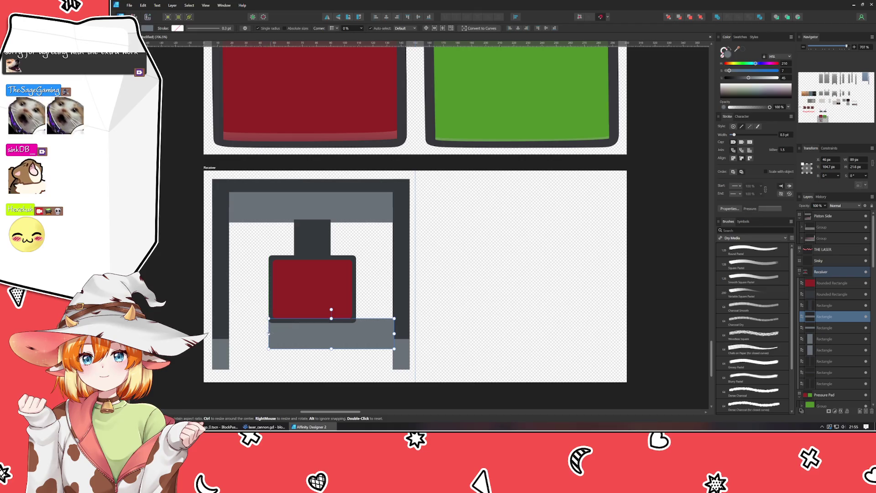
# Step: Narrow the copied grey bar to the red block's width, forming a thin base strip beneath it
pyautogui.moveTo(395, 334)
pyautogui.mouseDown()
pyautogui.moveTo(353, 333)
pyautogui.moveTo(312, 319)
pyautogui.moveTo(309, 326)
pyautogui.mouseUp()
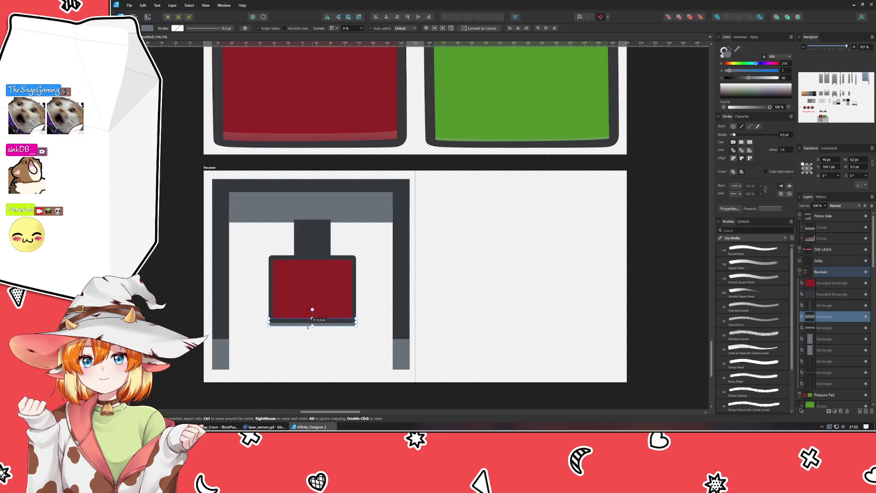
pyautogui.click(588, 229)
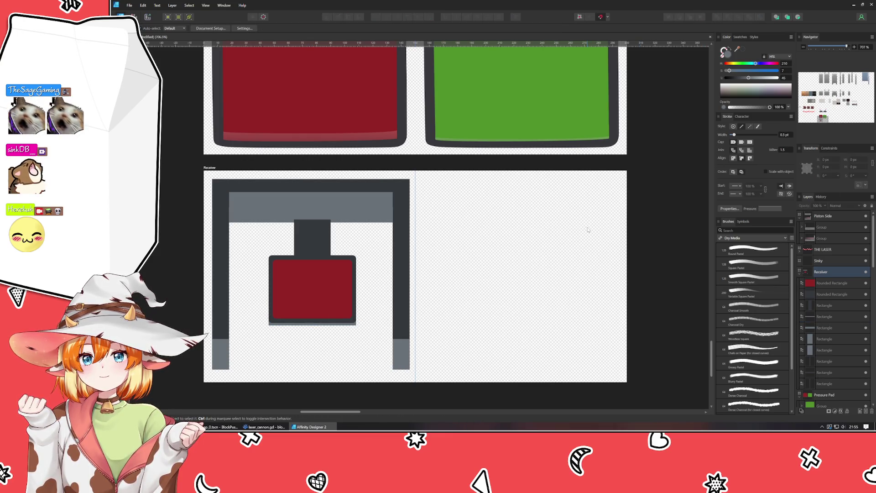
pyautogui.scroll(4, 307, 346)
pyautogui.click(249, 286)
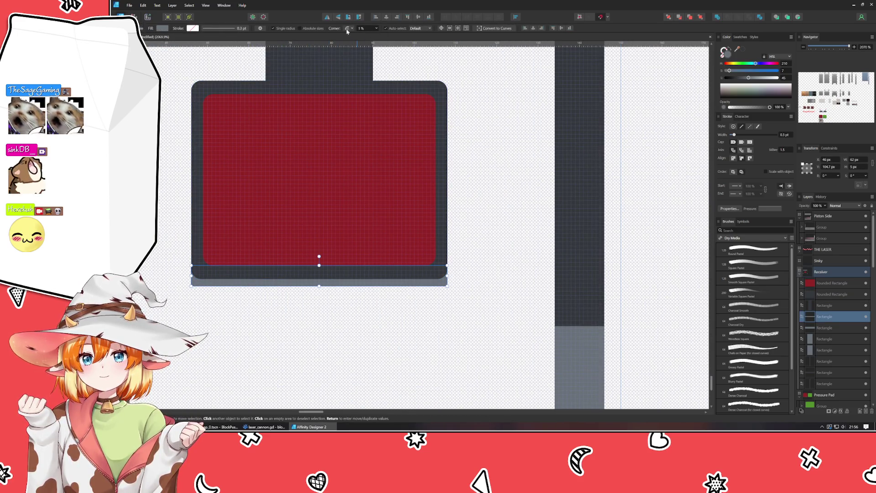
pyautogui.click(212, 320)
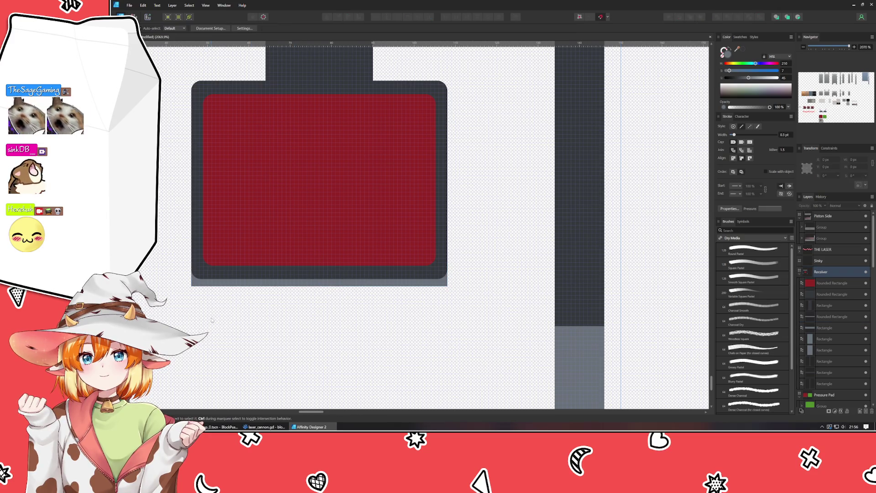
pyautogui.click(199, 279)
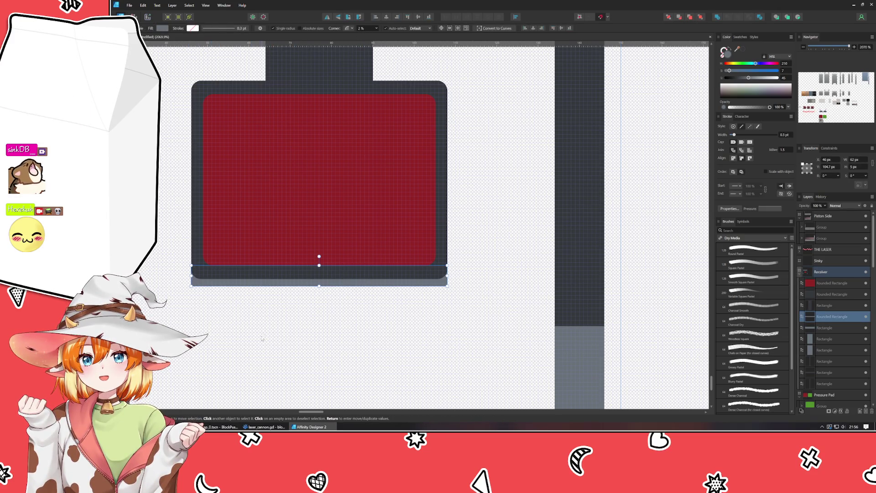
pyautogui.click(262, 339)
pyautogui.click(215, 284)
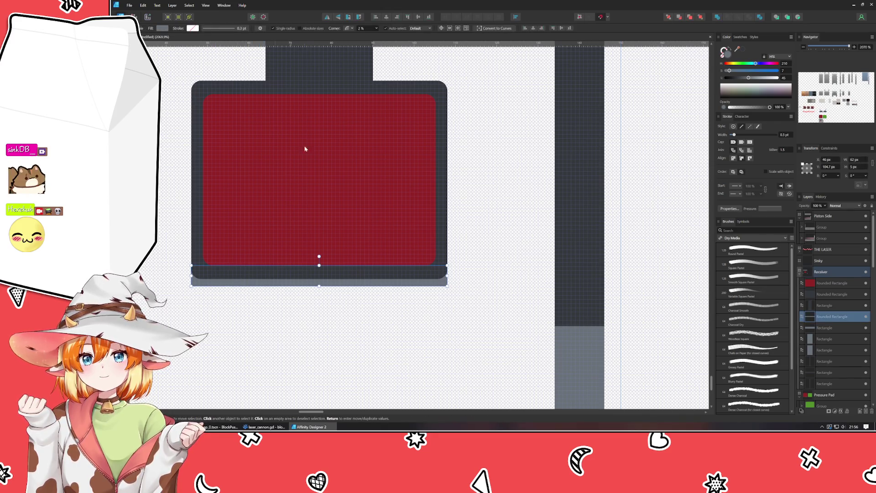
pyautogui.click(225, 300)
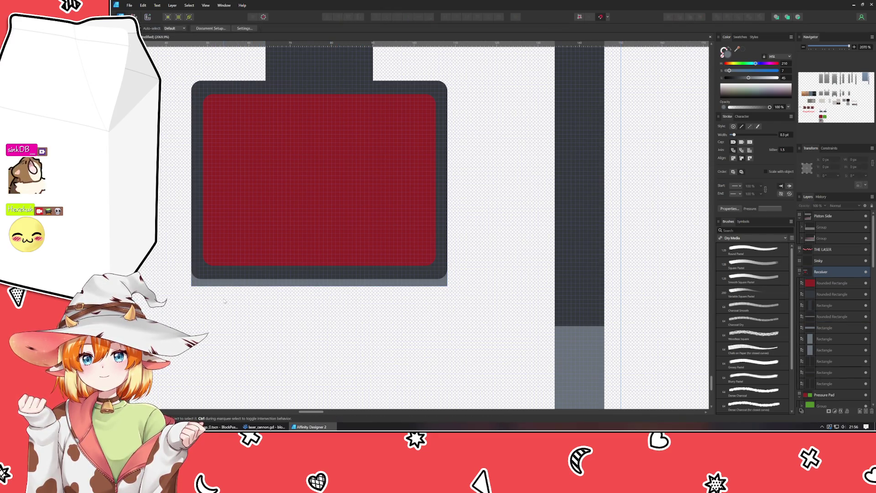
pyautogui.click(201, 283)
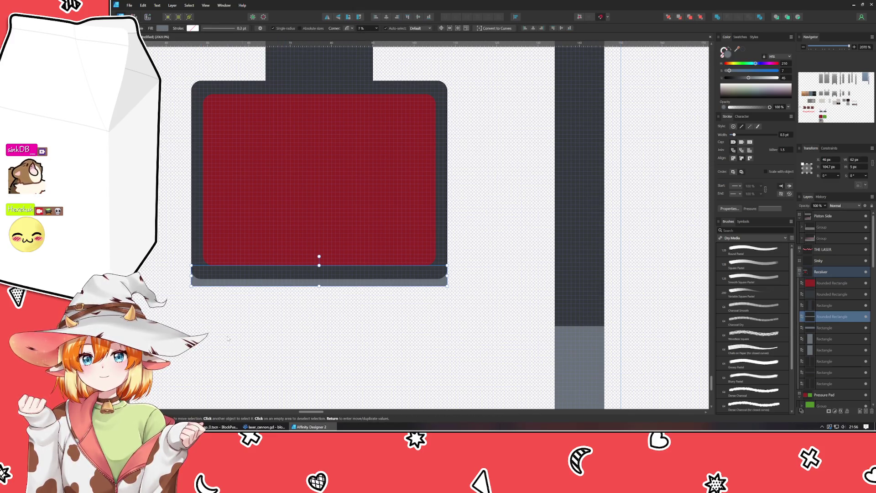
pyautogui.click(216, 314)
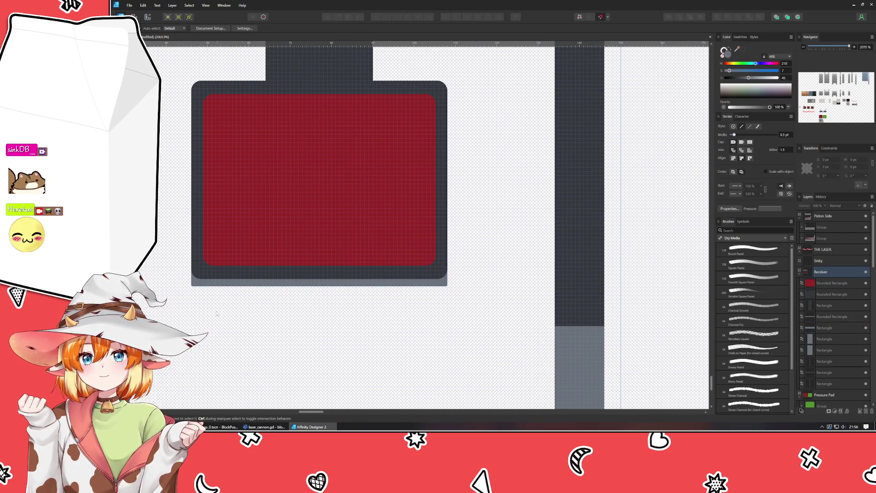
pyautogui.click(198, 285)
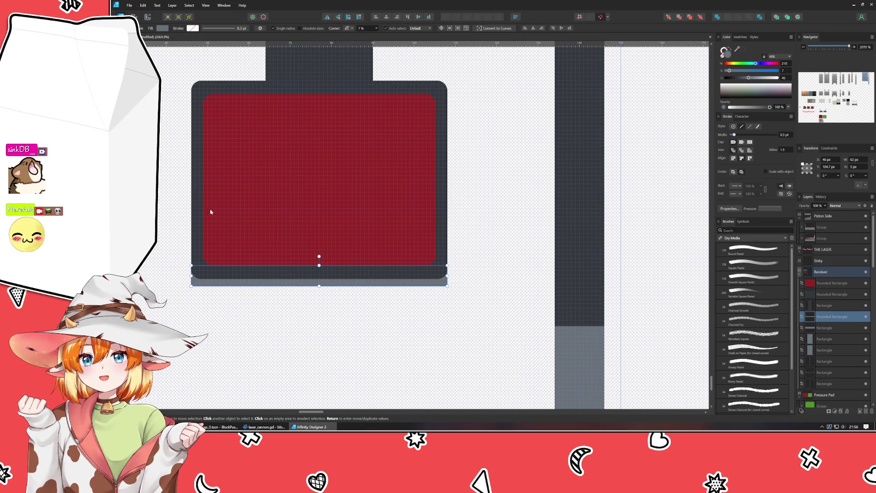
pyautogui.click(224, 318)
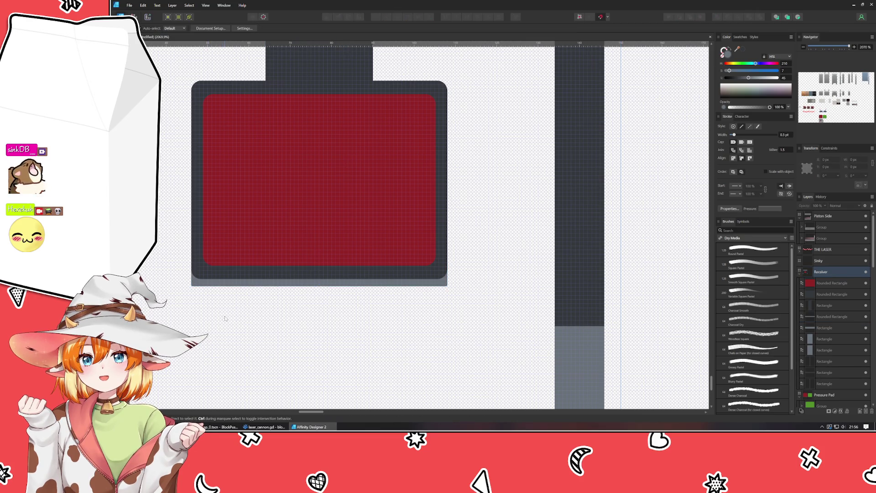
pyautogui.hotkey('ctrl', '0')
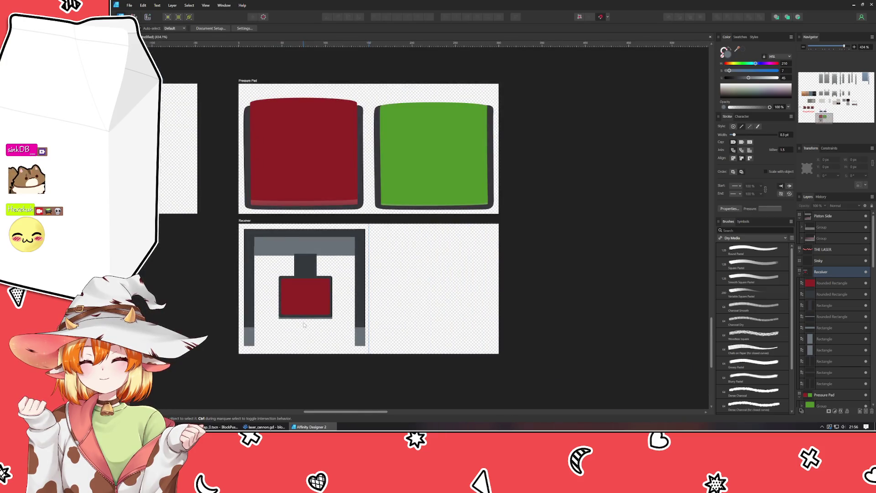
# Step: Group the receiver shapes, duplicate the group to the right, and recolour the copy's block green
pyautogui.scroll(2, 289, 323)
pyautogui.scroll(3, 289, 324)
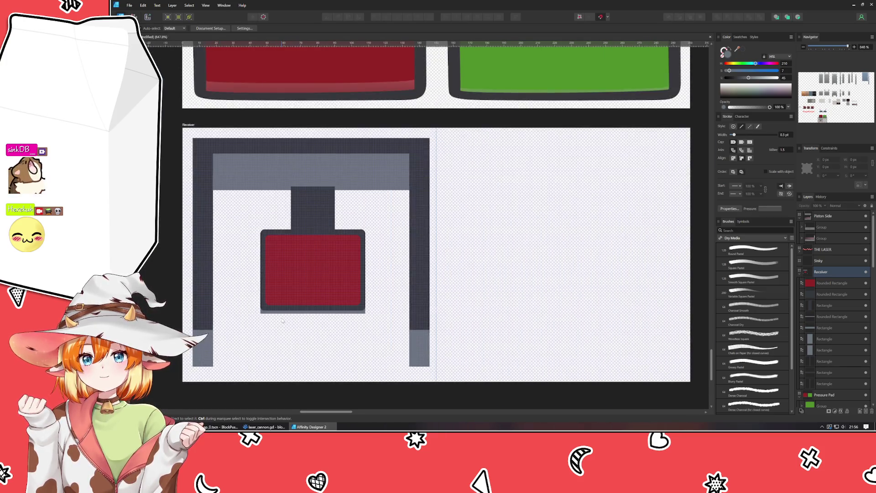
pyautogui.scroll(-3, 283, 324)
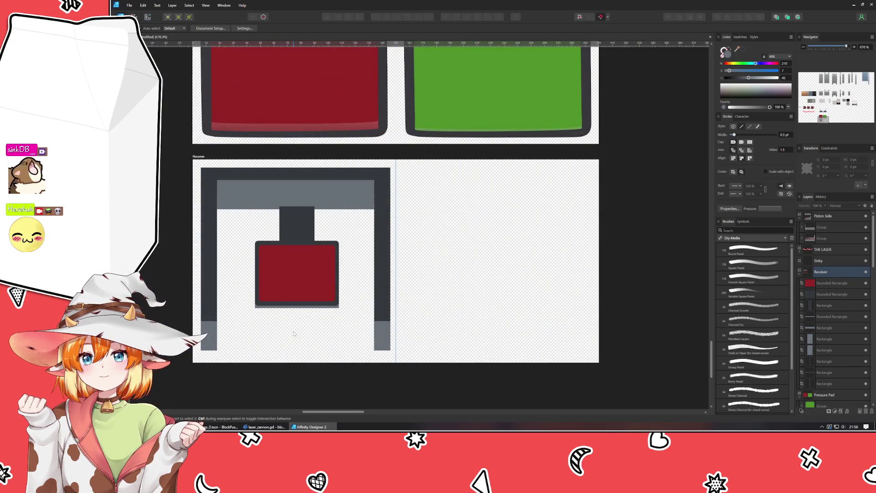
pyautogui.scroll(-2, 304, 338)
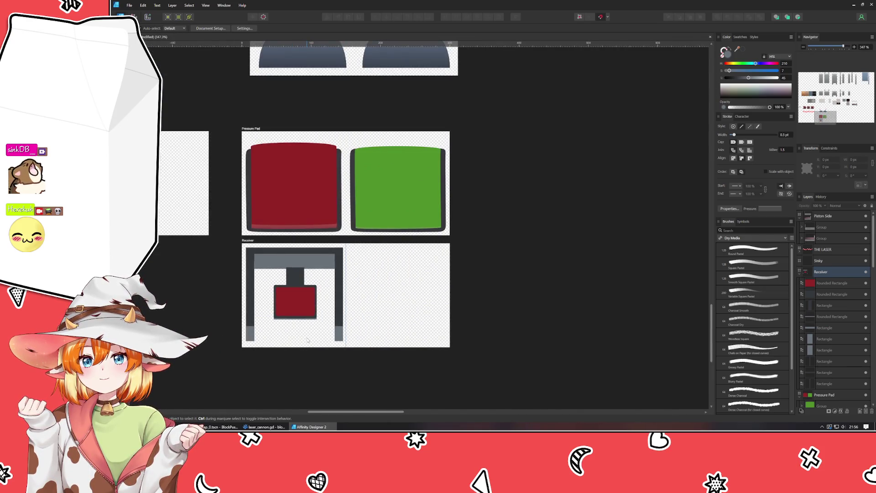
pyautogui.moveTo(240, 244); pyautogui.dragTo(378, 382)
pyautogui.hotkey('ctrl', 'g')
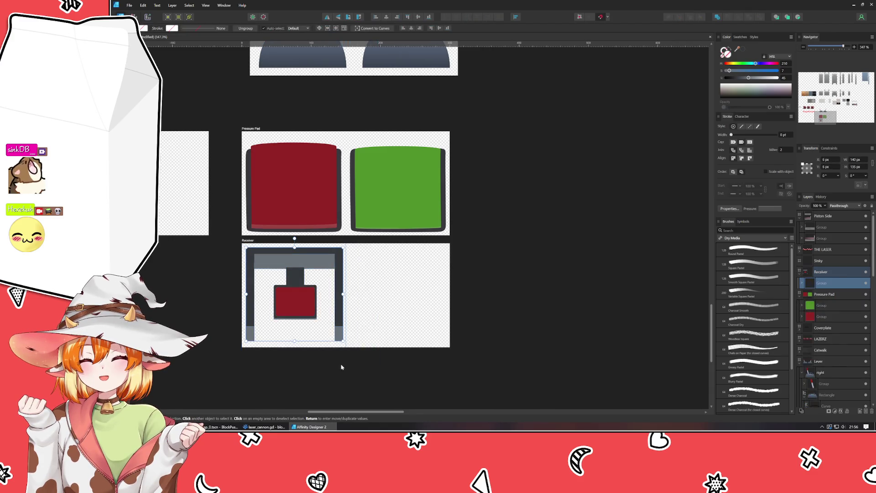
pyautogui.moveTo(292, 295); pyautogui.dragTo(397, 303)
pyautogui.doubleClick(408, 303)
pyautogui.click(736, 49)
pyautogui.click(419, 173)
pyautogui.click(534, 257)
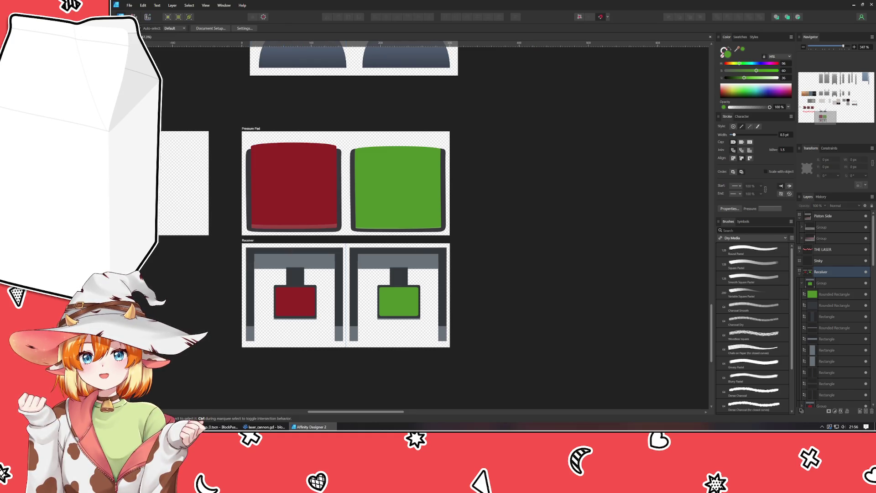
# Step: Draw a thin purple rectangle strip along the top of the Pressure Pad artboard
pyautogui.press('m')
pyautogui.moveTo(241, 131); pyautogui.dragTo(346, 135)
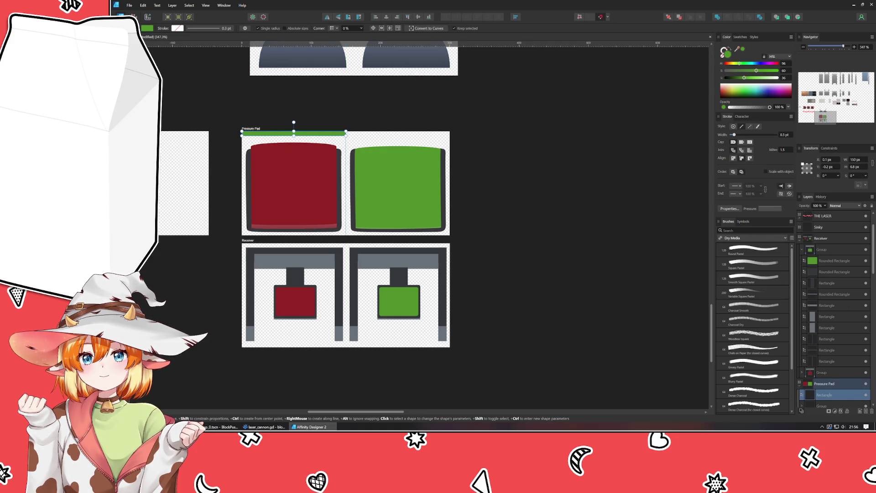
pyautogui.moveTo(761, 64); pyautogui.dragTo(770, 64)
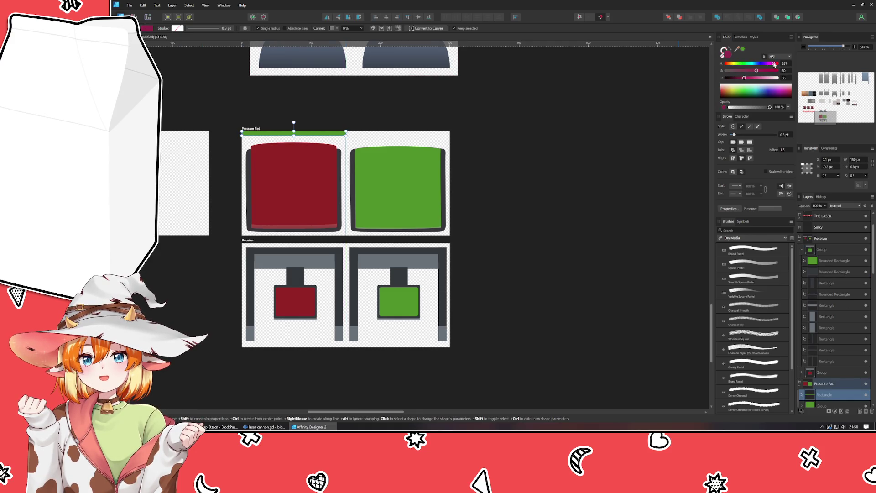
pyautogui.click(612, 142)
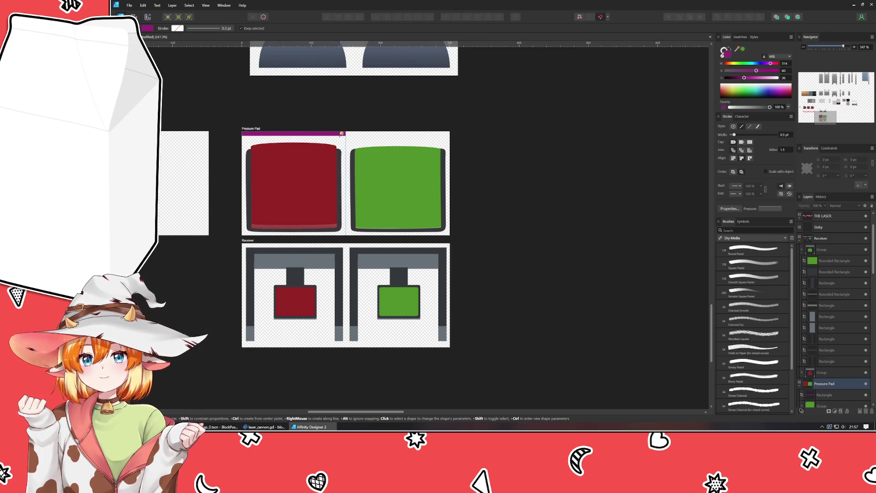
pyautogui.press('v')
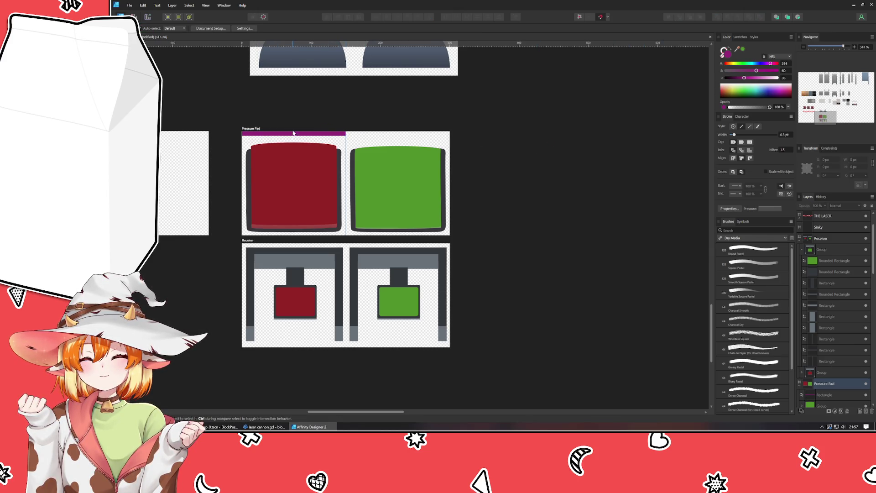
pyautogui.click(293, 133)
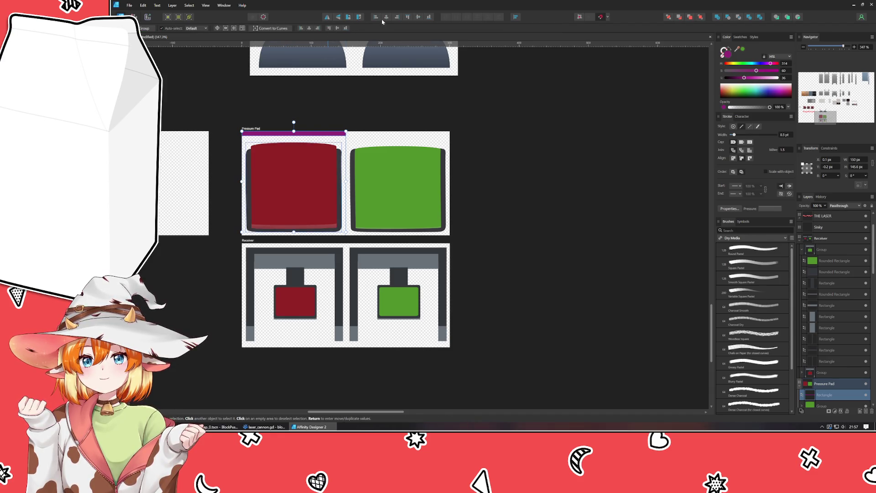
# Step: Move the purple strip onto the Receiver artboard, undoing an accidental shift of the green pad
pyautogui.doubleClick(307, 133)
pyautogui.moveTo(306, 134); pyautogui.dragTo(399, 134)
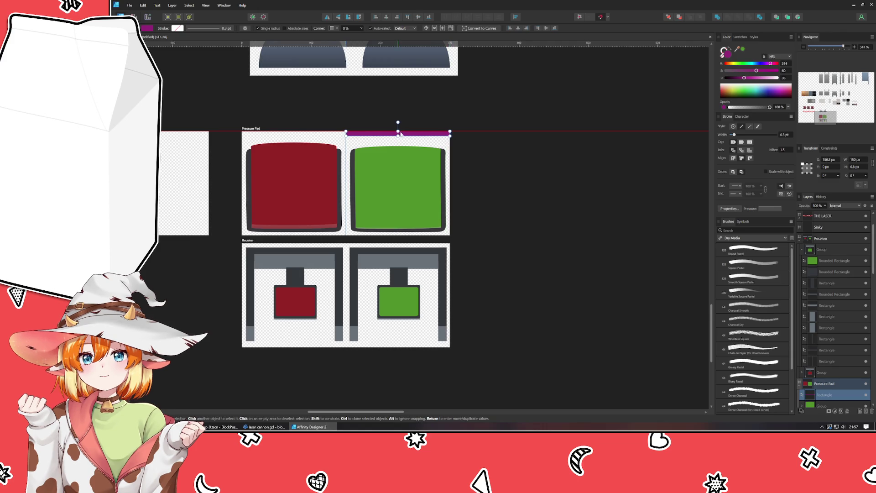
pyautogui.keyDown('shift'); pyautogui.click(392, 179); pyautogui.keyUp('shift')
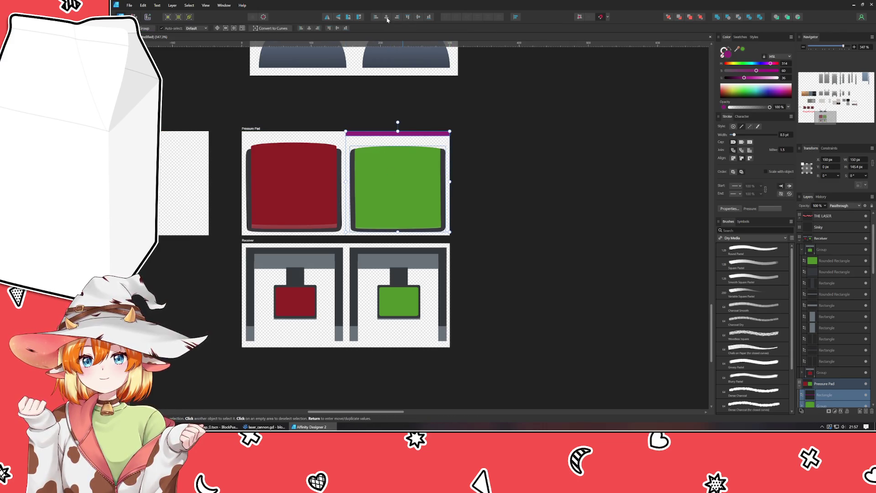
pyautogui.moveTo(380, 133); pyautogui.dragTo(275, 244)
pyautogui.hotkey('ctrl', 'z')
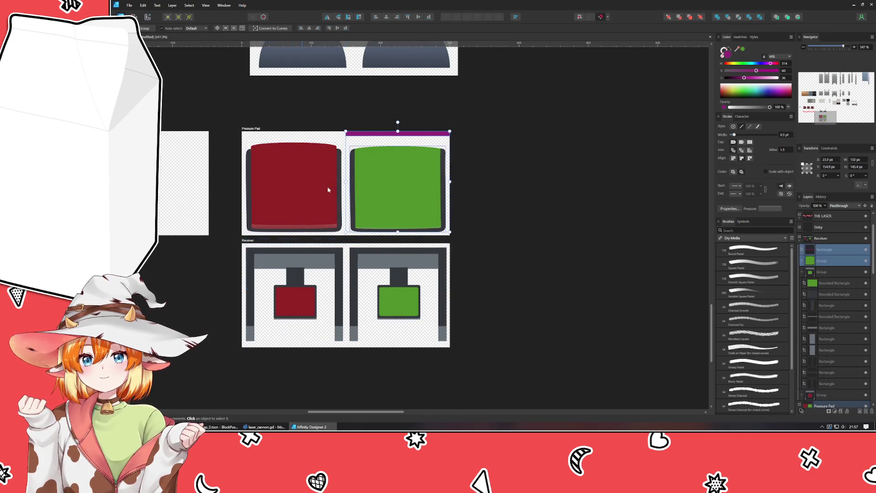
pyautogui.moveTo(379, 135)
pyautogui.mouseDown()
pyautogui.moveTo(249, 244)
pyautogui.moveTo(272, 249)
pyautogui.mouseUp()
# Step: Centre the left and right receiver groups against the purple bar, then delete the bar
pyautogui.scroll(4, 278, 249)
pyautogui.click(274, 279)
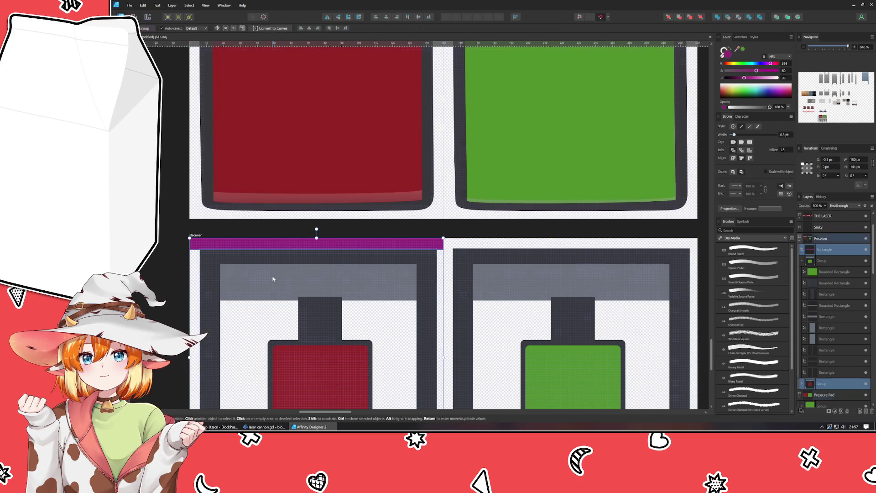
pyautogui.click(391, 19)
pyautogui.click(280, 243)
pyautogui.moveTo(279, 244)
pyautogui.mouseDown()
pyautogui.moveTo(618, 247)
pyautogui.moveTo(532, 245)
pyautogui.mouseUp()
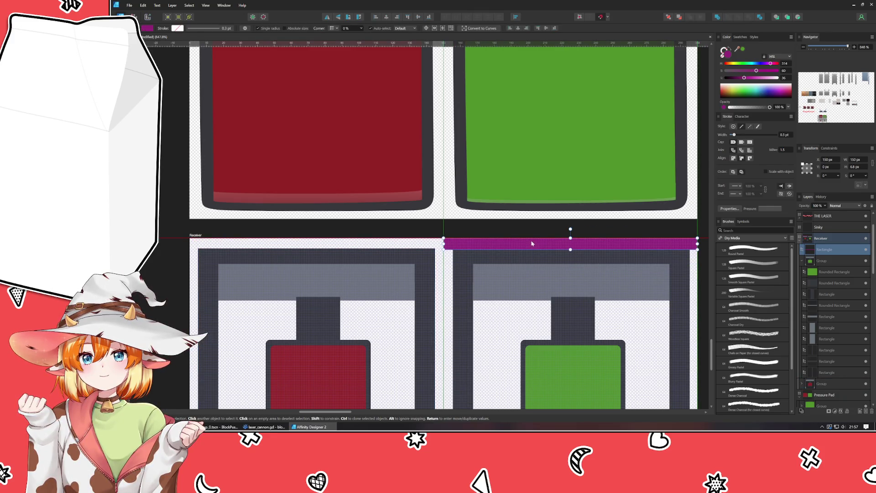
pyautogui.hscroll(3, 531, 243)
pyautogui.keyDown('shift'); pyautogui.click(456, 274); pyautogui.keyUp('shift')
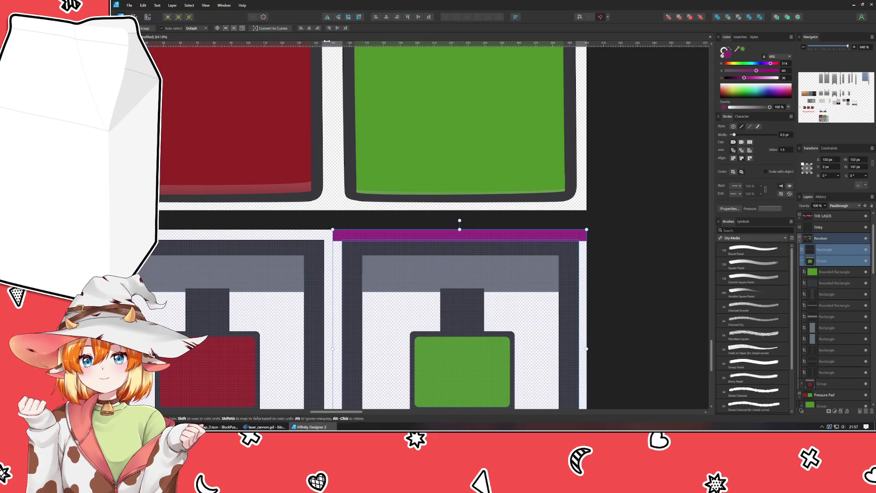
pyautogui.click(387, 19)
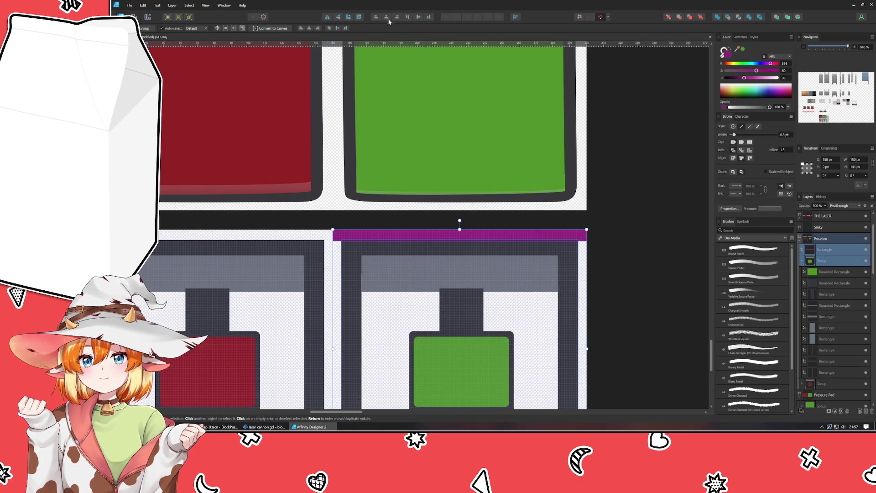
pyautogui.click(411, 236)
pyautogui.press('Delete')
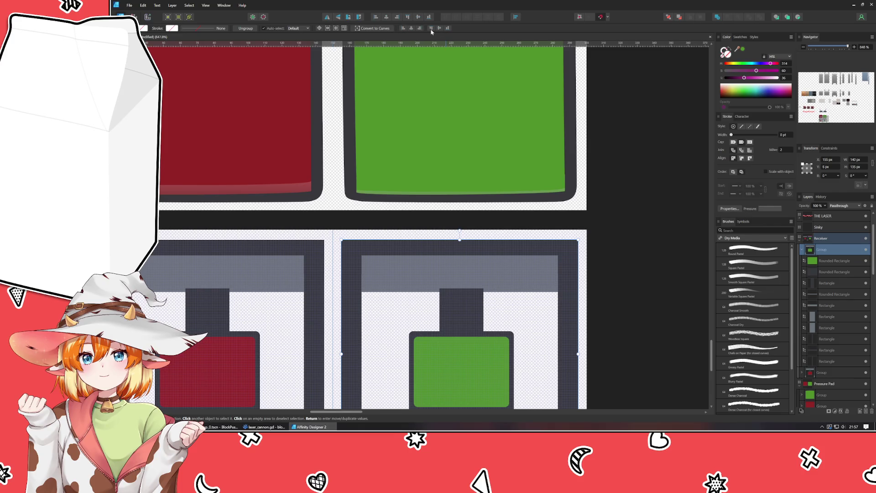
pyautogui.click(417, 18)
# Step: Align the green pressure pad group within its half and nudge it back into place
pyautogui.click(255, 266)
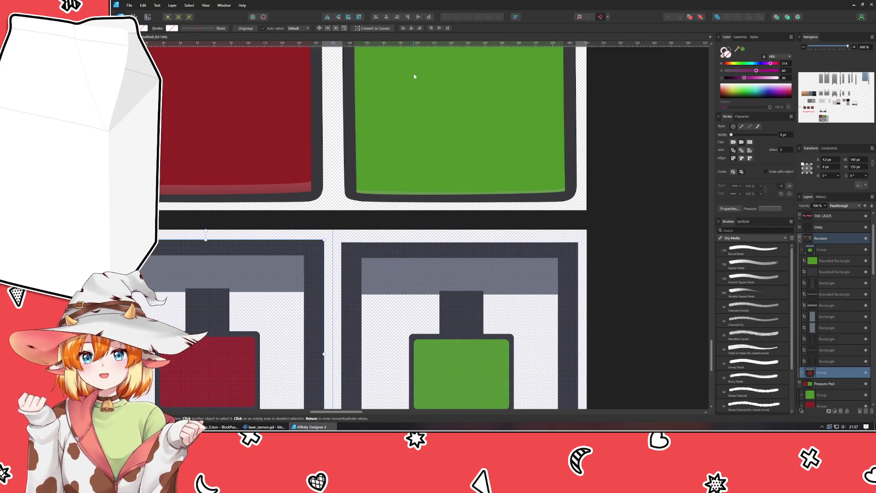
pyautogui.click(393, 152)
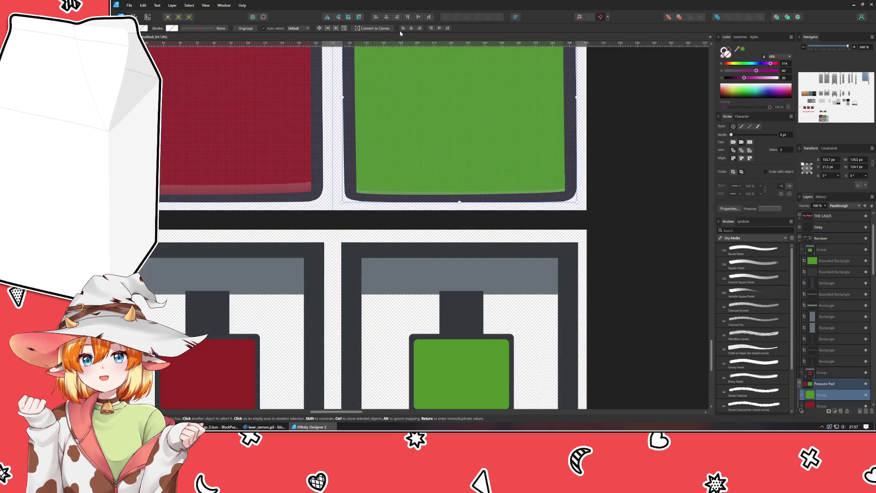
pyautogui.click(418, 18)
pyautogui.click(225, 138)
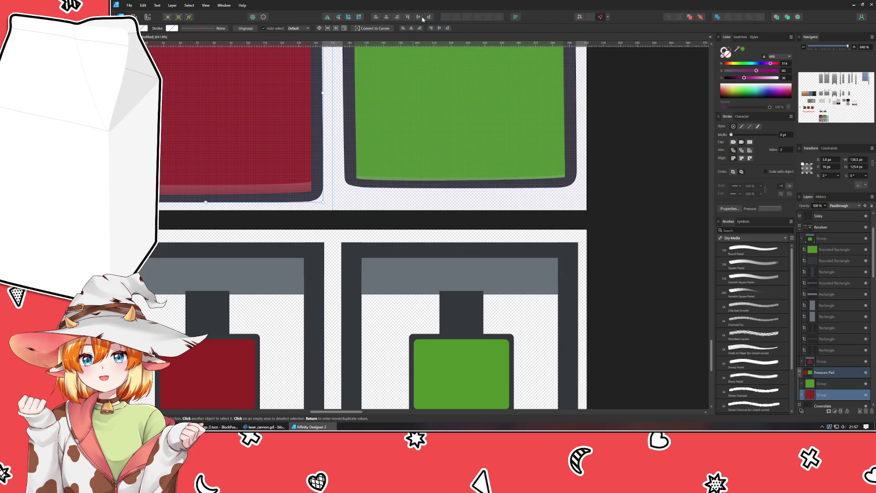
pyautogui.moveTo(425, 177); pyautogui.dragTo(425, 190)
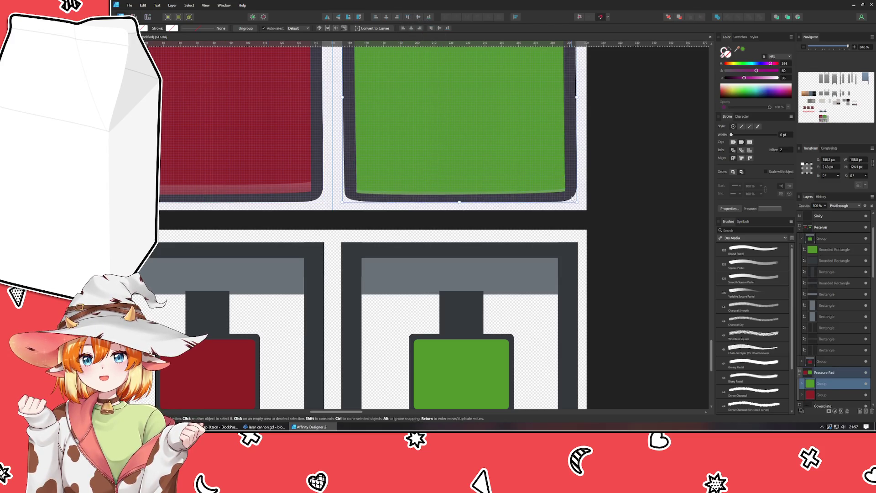
pyautogui.click(600, 233)
pyautogui.scroll(-3, 601, 232)
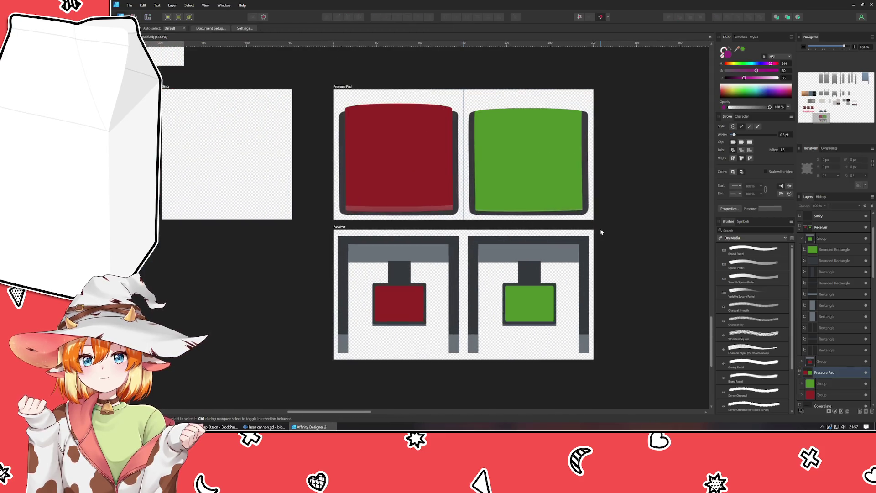
pyautogui.scroll(3, 505, 265)
pyautogui.hscroll(3, 505, 265)
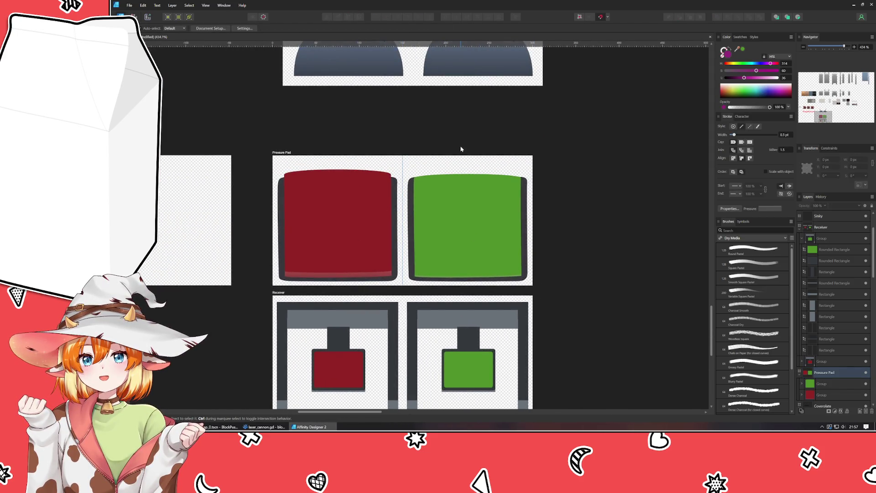
pyautogui.moveTo(317, 133); pyautogui.dragTo(382, 143)
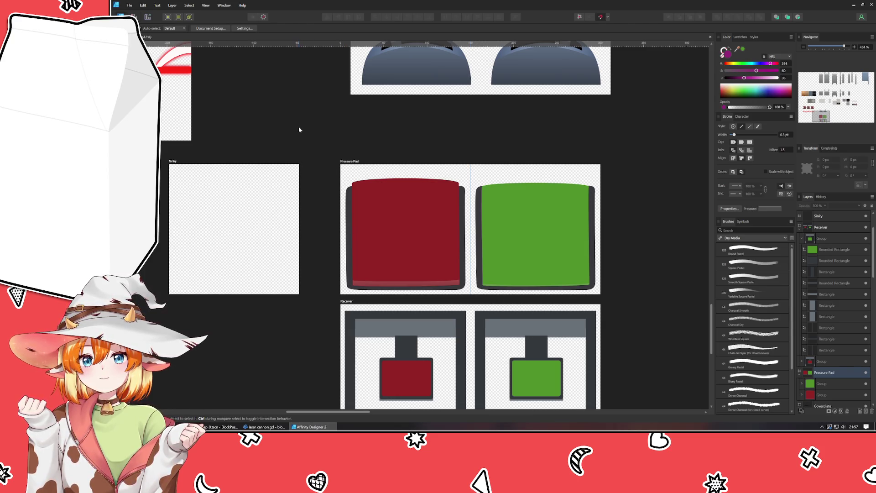
pyautogui.moveTo(306, 164); pyautogui.dragTo(262, 119)
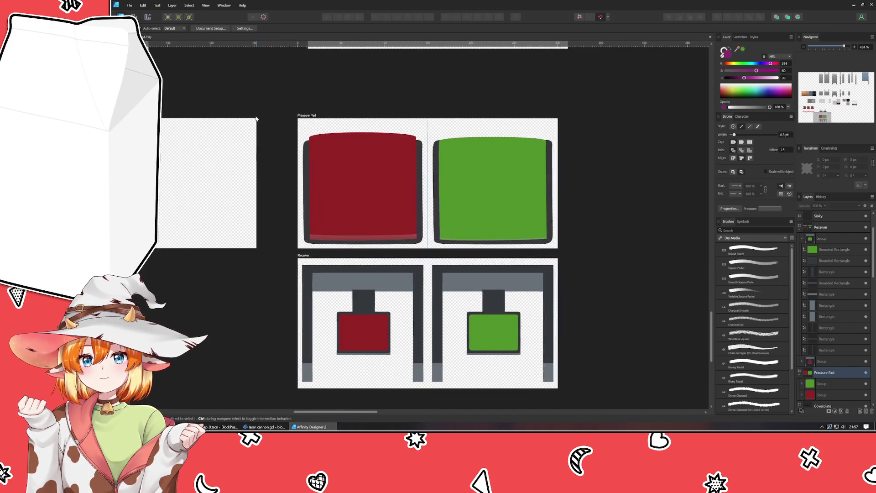
pyautogui.click(311, 115)
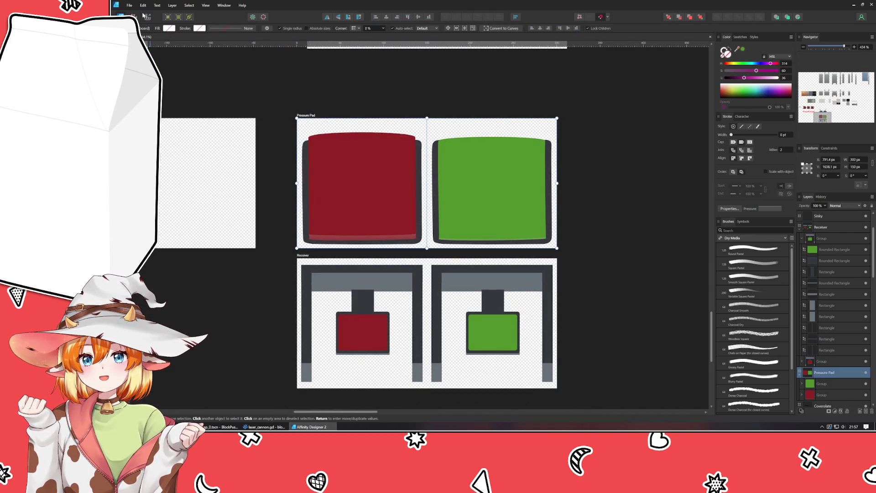
# Step: Export the Pressure Pad artboard as pressure-pad.png into Code > Godot > blockpusher > assets
pyautogui.click(129, 5)
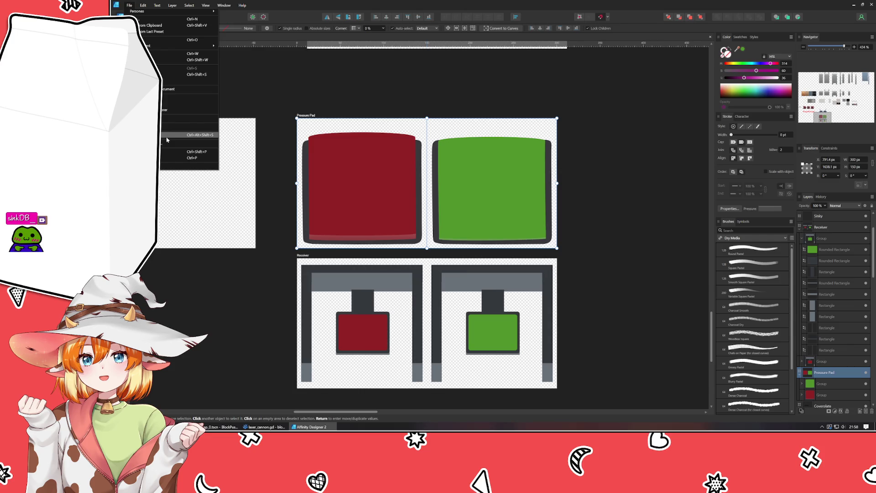
pyautogui.click(166, 136)
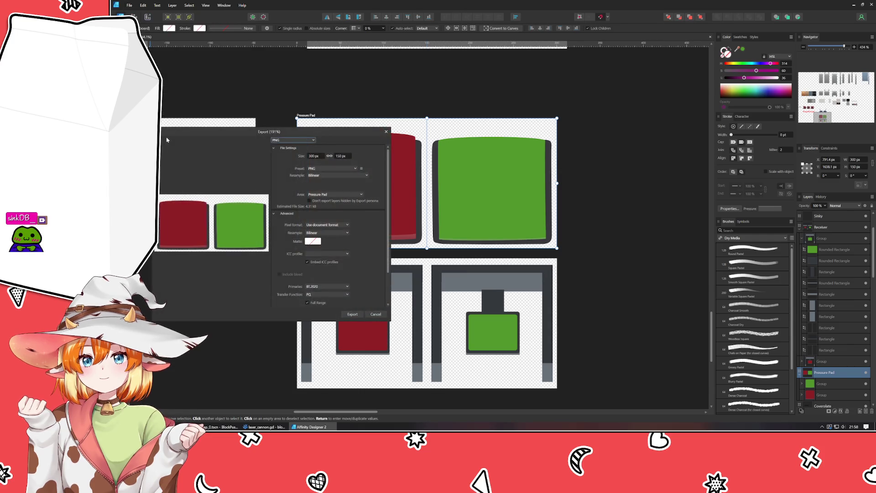
pyautogui.click(352, 315)
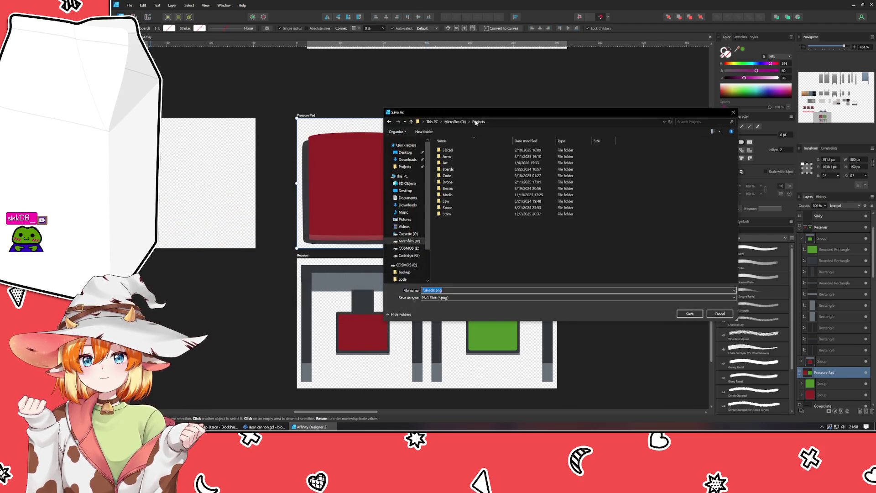
pyautogui.doubleClick(456, 176)
pyautogui.doubleClick(456, 175)
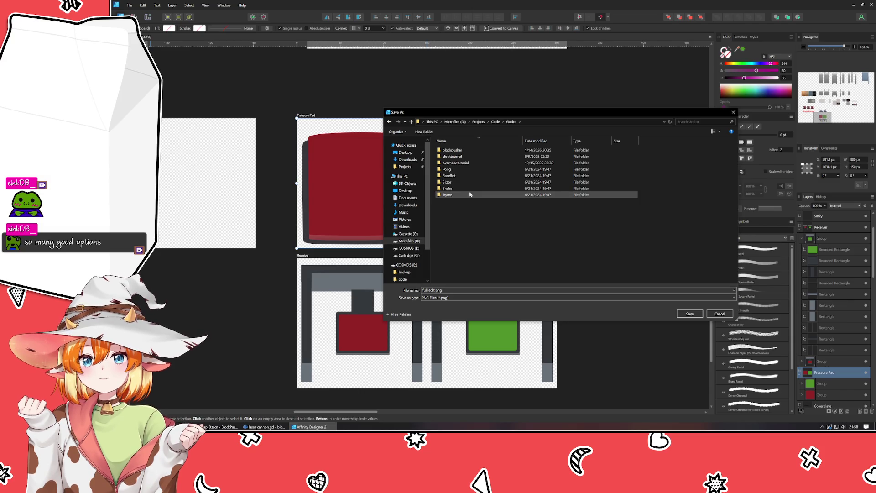
pyautogui.doubleClick(459, 151)
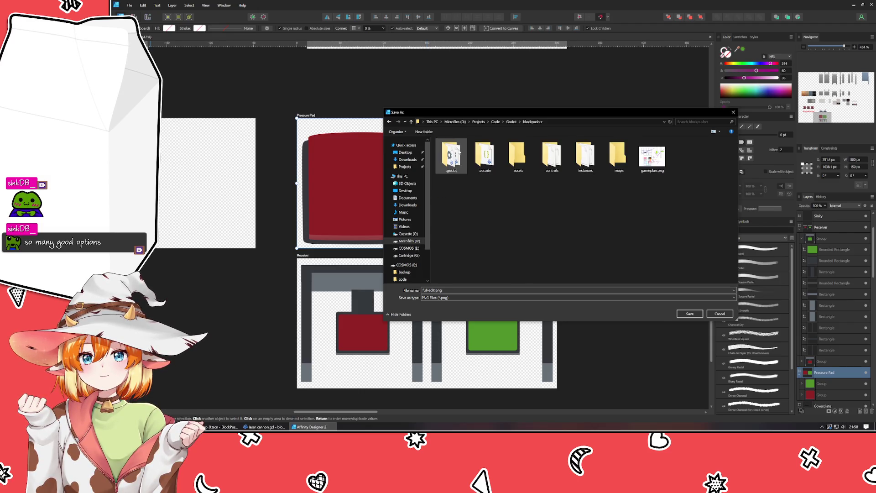
pyautogui.doubleClick(524, 175)
pyautogui.click(461, 290)
pyautogui.write('pressure-pad')
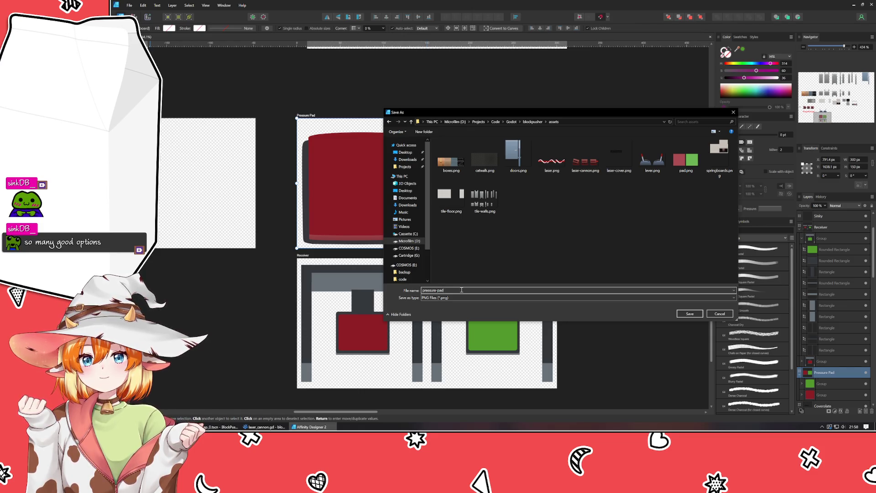
pyautogui.press('Return')
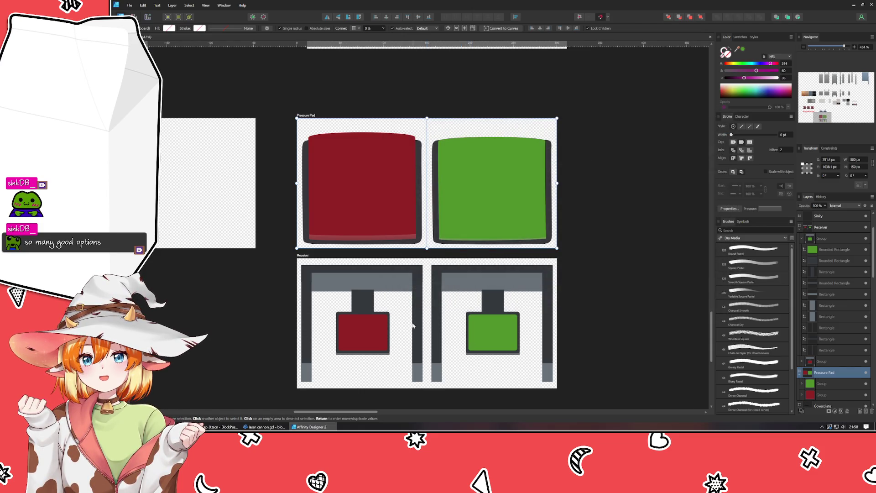
pyautogui.click(299, 256)
pyautogui.click(130, 5)
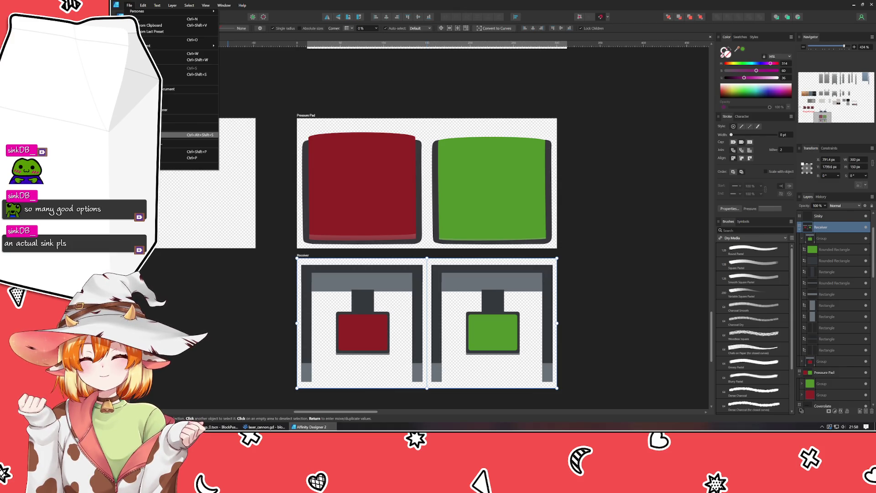
# Step: Export the Receiver artboard as box-receiver.png into the same assets folder
pyautogui.click(141, 135)
pyautogui.press('Return')
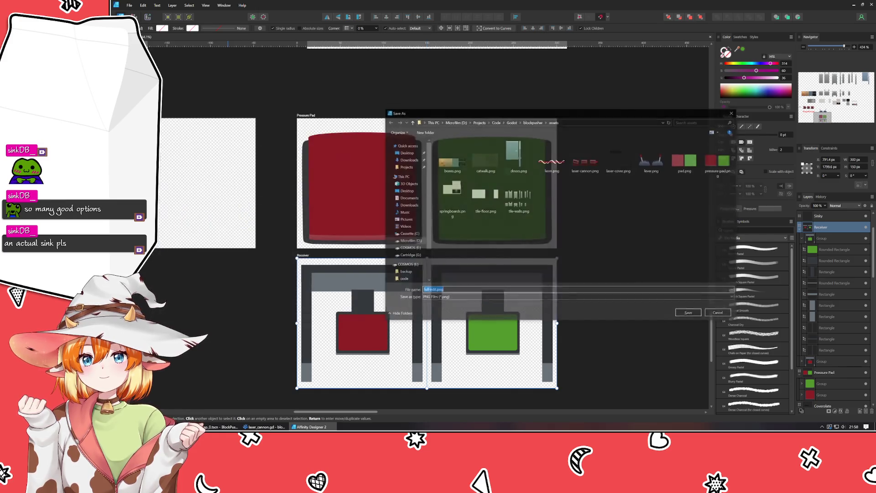
pyautogui.write('box-')
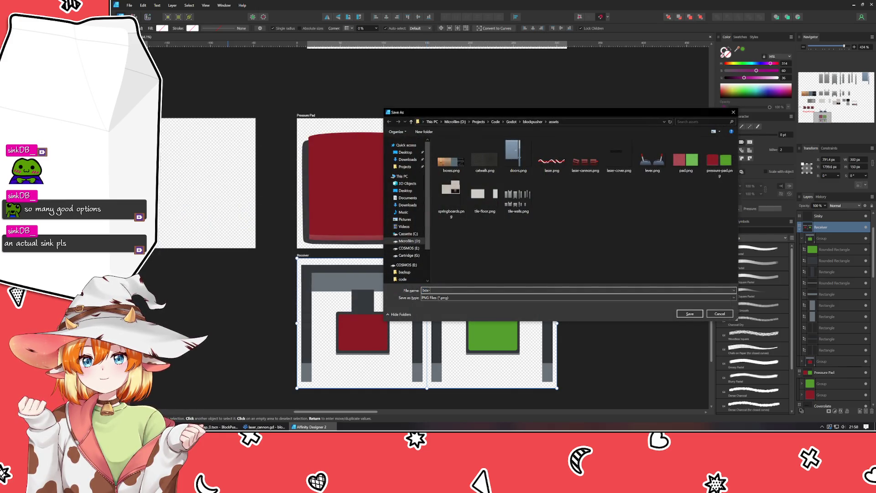
pyautogui.write('receiver')
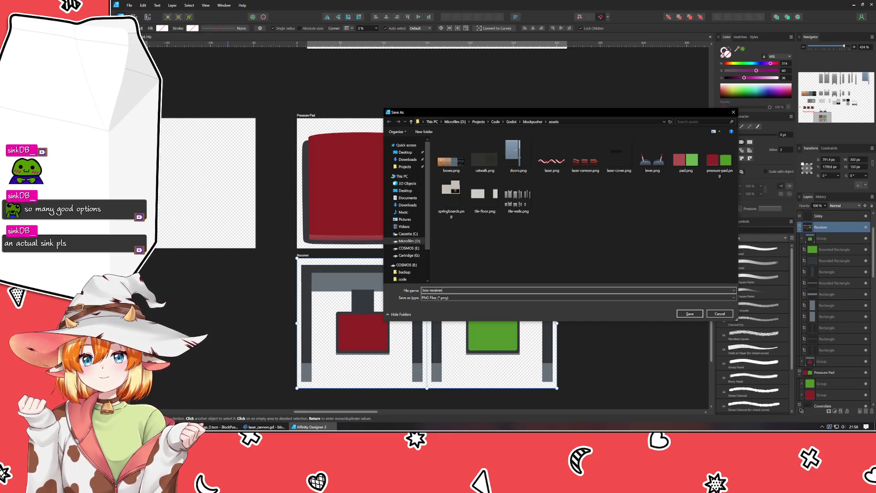
pyautogui.press('Return')
pyautogui.click(229, 335)
# Step: Bring the empty Sinky artboard into view, then switch to the browser's search box
pyautogui.moveTo(167, 217); pyautogui.dragTo(266, 258)
pyautogui.scroll(1, 266, 258)
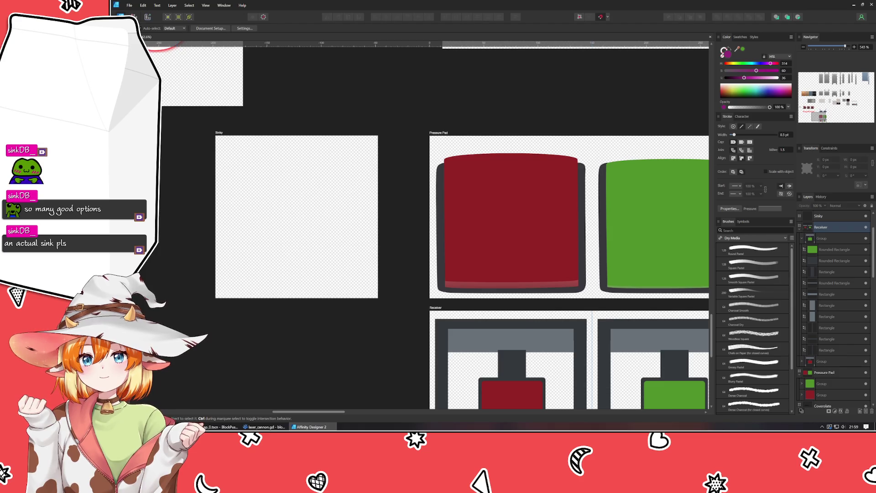
pyautogui.press('m')
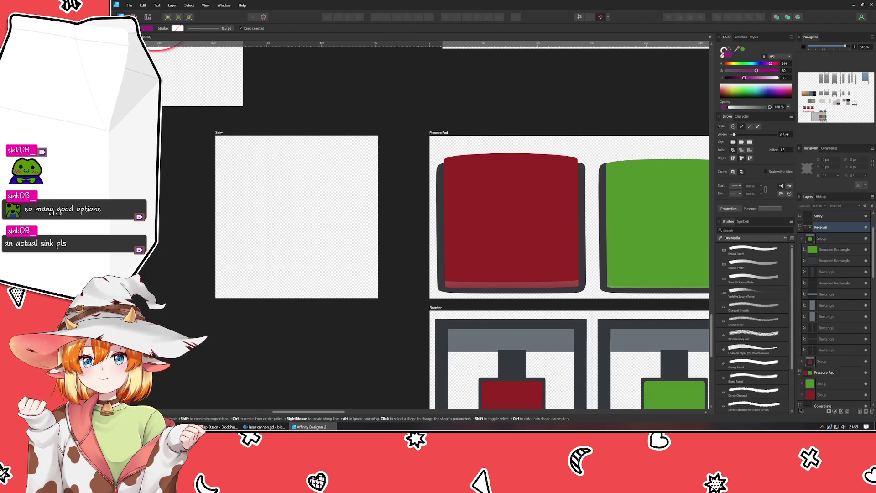
pyautogui.hotkey('alt', 'Tab')
pyautogui.tripleClick(336, 100)
# Step: Search DuckDuckGo images for 'sink', browse the results, then return to Affinity Designer
pyautogui.write('sink')
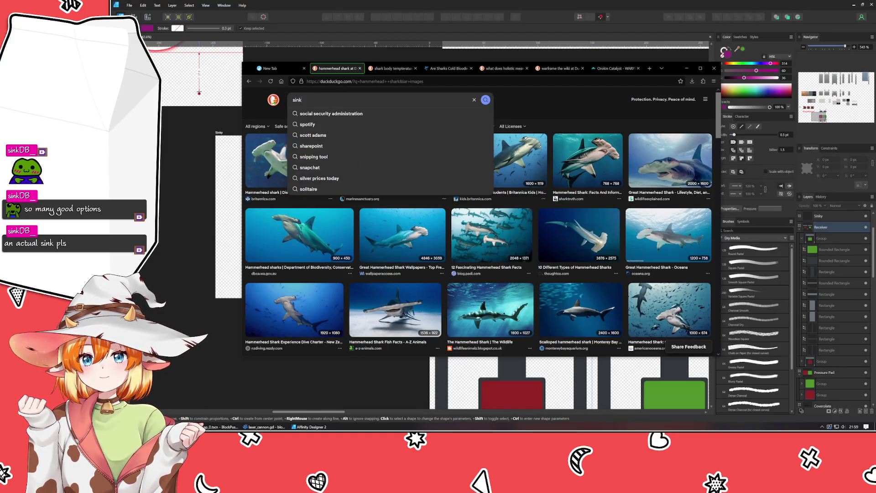
pyautogui.press('Return')
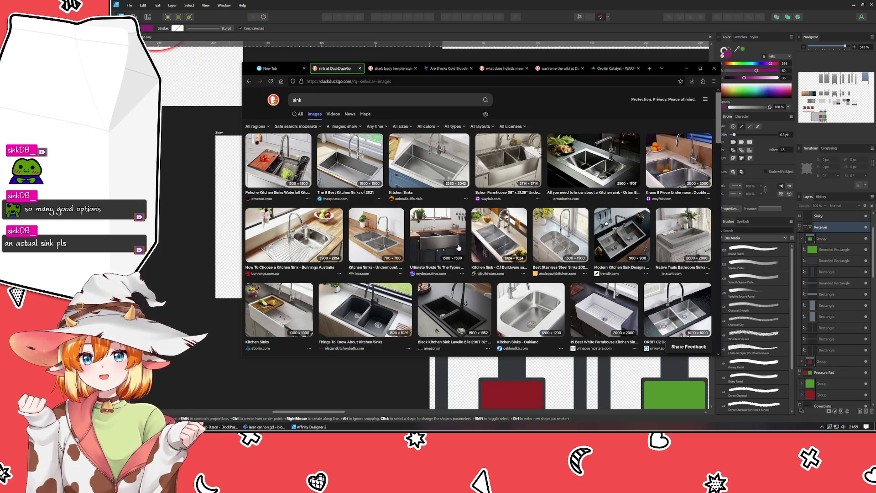
pyautogui.scroll(-1, 497, 264)
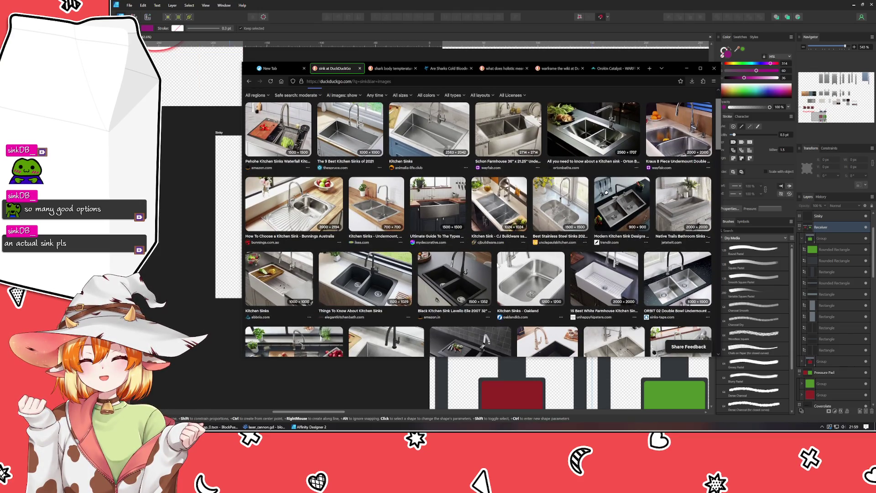
pyautogui.scroll(-5, 497, 265)
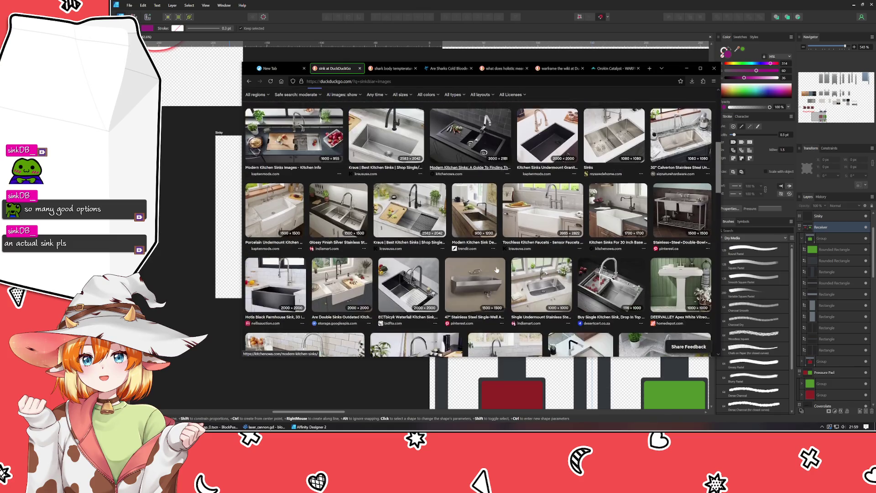
pyautogui.scroll(-2, 496, 270)
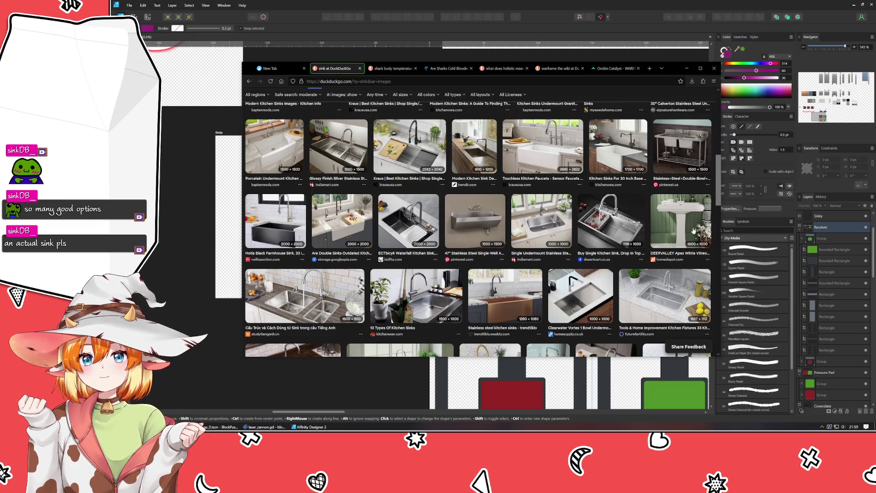
pyautogui.scroll(-4, 665, 285)
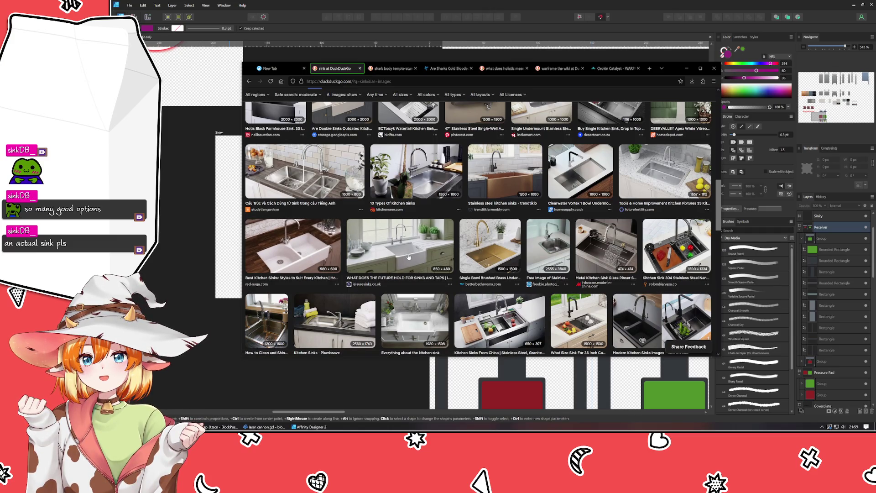
pyautogui.scroll(-1, 450, 272)
pyautogui.scroll(-2, 454, 273)
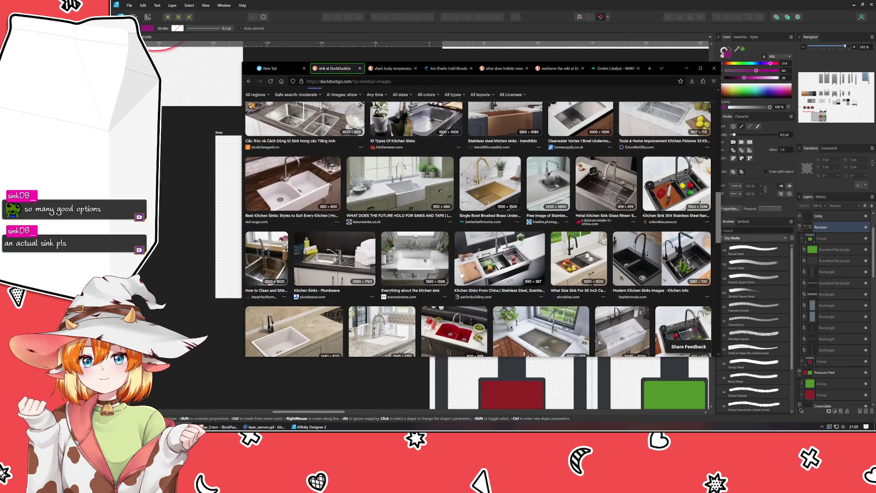
pyautogui.scroll(-1, 460, 274)
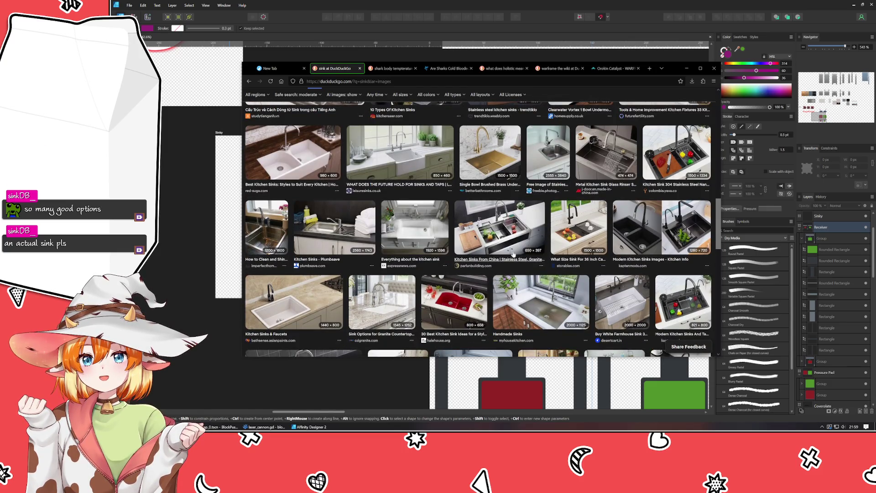
pyautogui.scroll(-2, 473, 297)
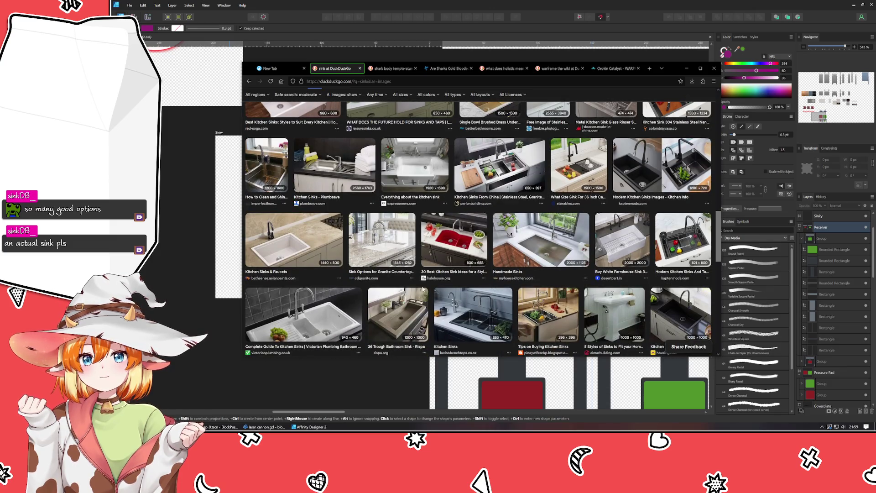
pyautogui.scroll(-4, 433, 290)
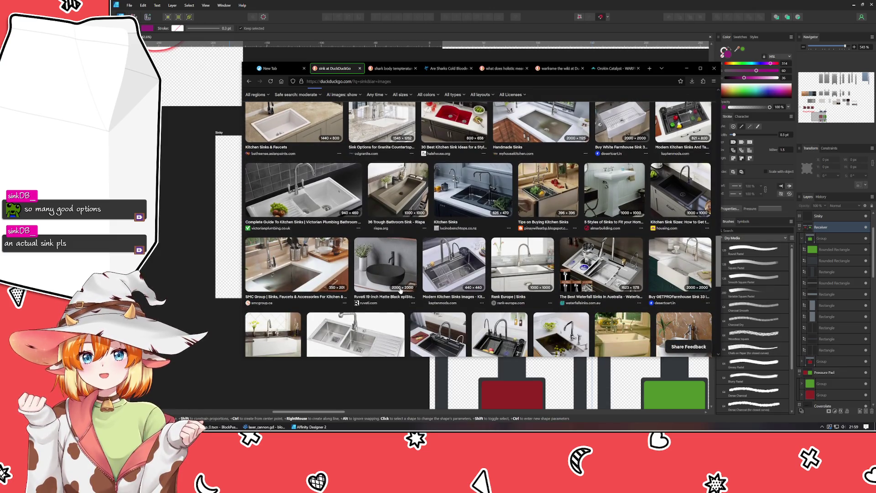
pyautogui.scroll(-2, 402, 291)
pyautogui.scroll(-4, 402, 291)
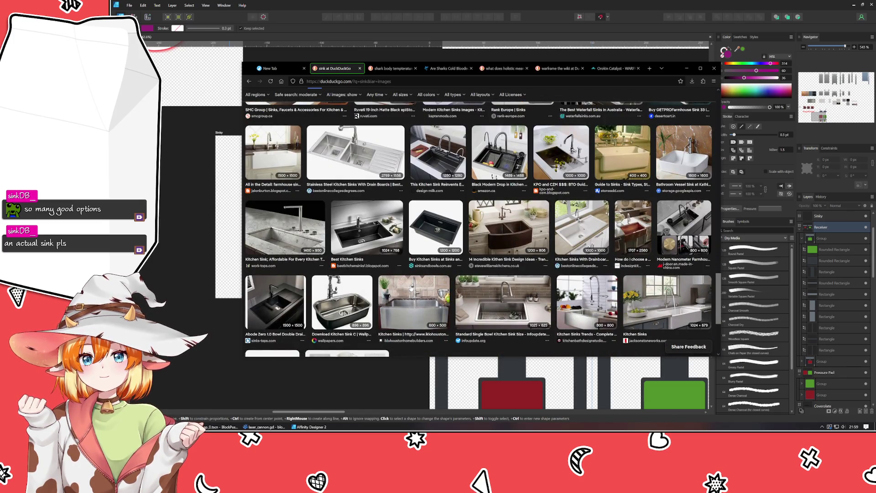
pyautogui.click(182, 319)
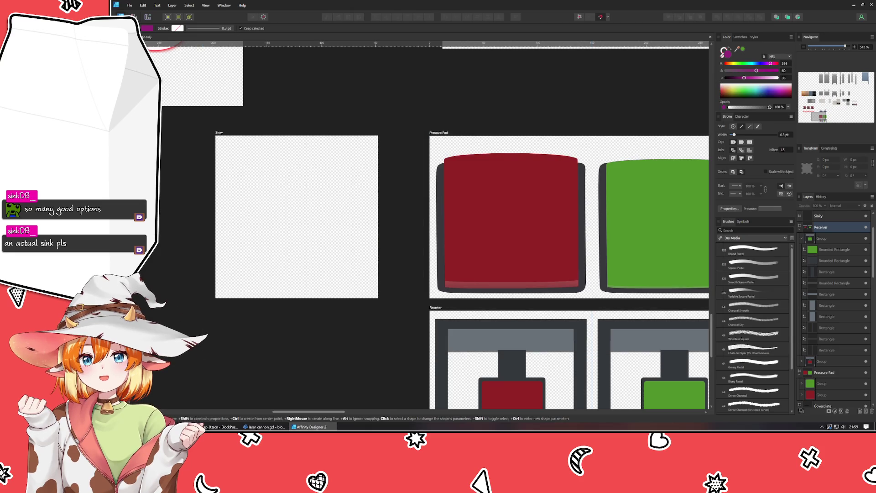
# Step: Draw a wide rectangle on the Sinky artboard, shorten it and centre it vertically
pyautogui.moveTo(223, 153)
pyautogui.mouseDown()
pyautogui.moveTo(366, 274)
pyautogui.moveTo(371, 264)
pyautogui.mouseUp()
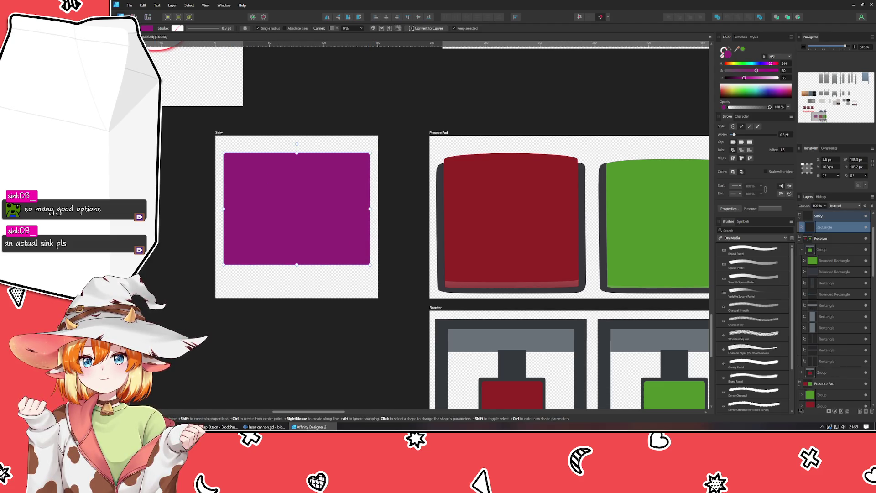
pyautogui.press('v')
pyautogui.moveTo(296, 153); pyautogui.dragTo(294, 188)
pyautogui.moveTo(290, 217); pyautogui.dragTo(286, 210)
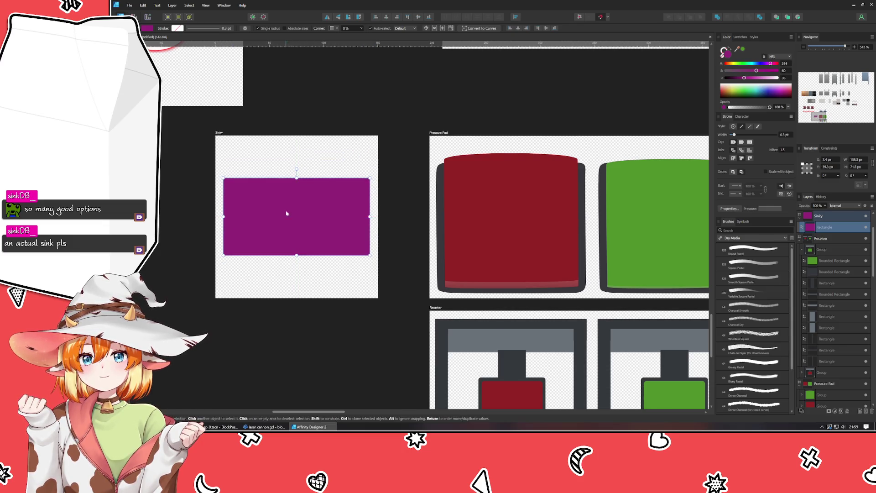
# Step: Give the rectangle a light purple-grey fill
pyautogui.click(752, 63)
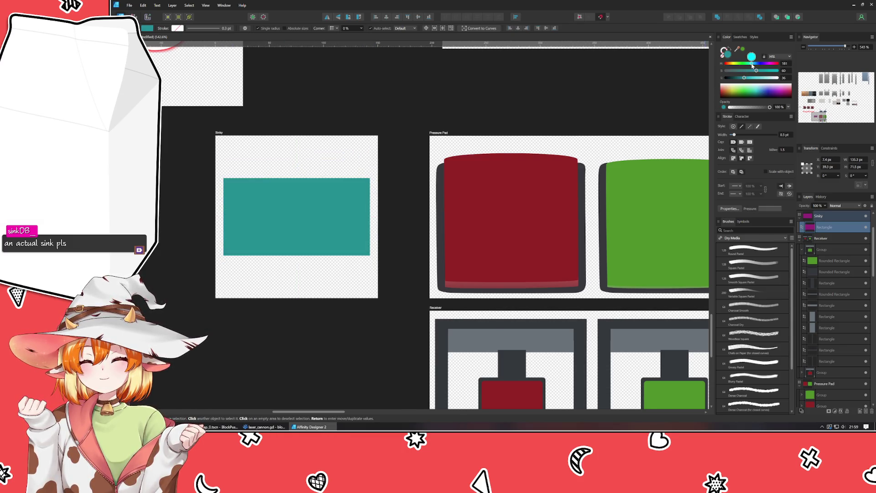
pyautogui.click(729, 71)
pyautogui.moveTo(731, 72); pyautogui.dragTo(733, 74)
pyautogui.click(728, 71)
pyautogui.click(761, 63)
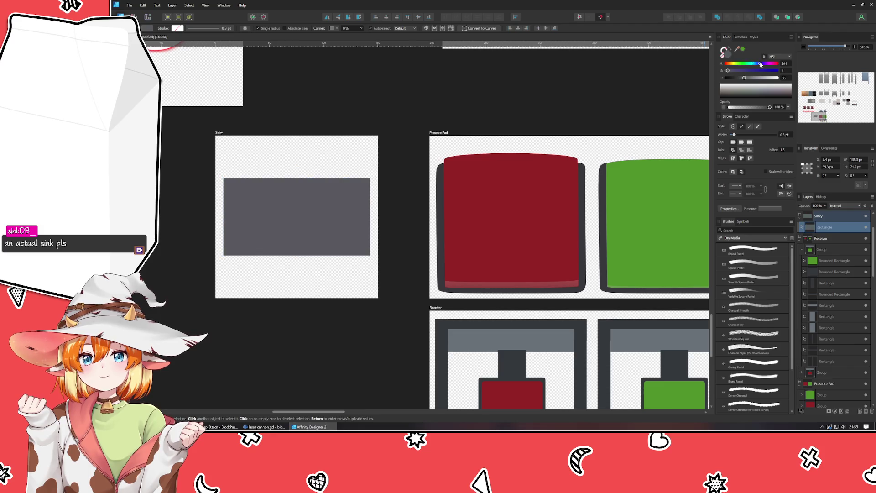
pyautogui.moveTo(744, 78)
pyautogui.mouseDown()
pyautogui.moveTo(760, 78)
pyautogui.moveTo(750, 79)
pyautogui.mouseUp()
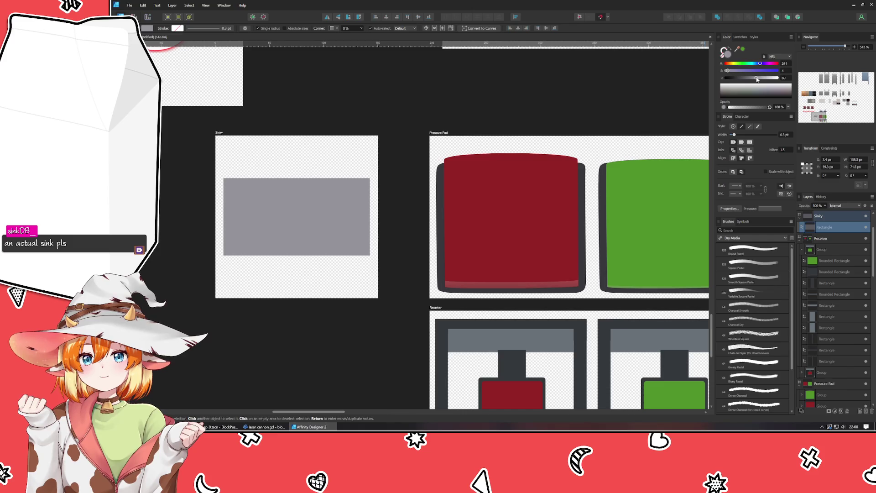
pyautogui.click(287, 316)
# Step: Round the rectangle's corners to 2 px using absolute sizes
pyautogui.scroll(3, 245, 254)
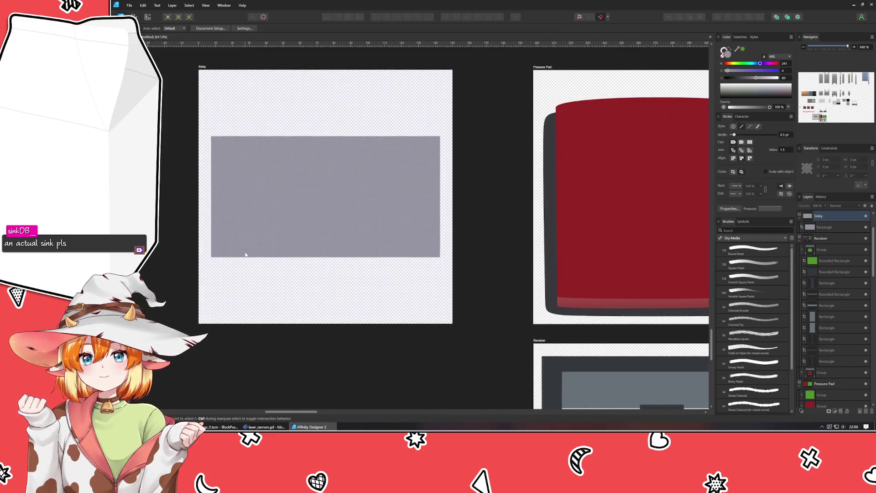
pyautogui.scroll(-2, 250, 285)
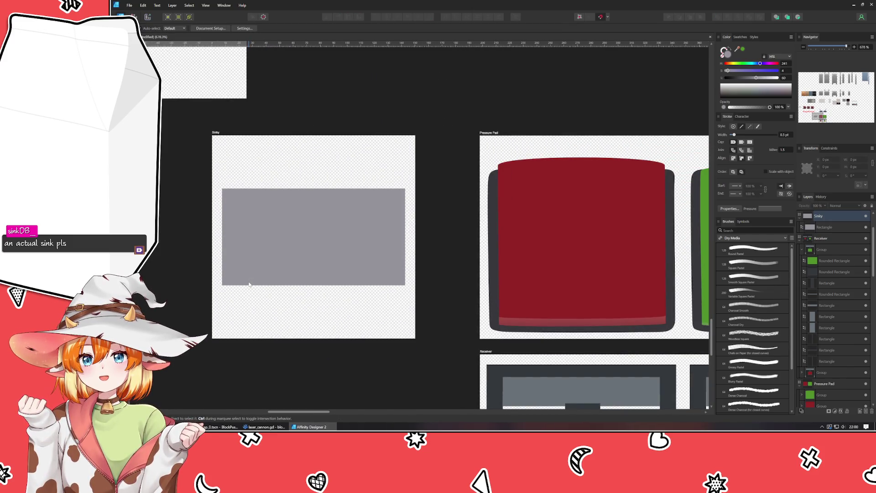
pyautogui.click(240, 215)
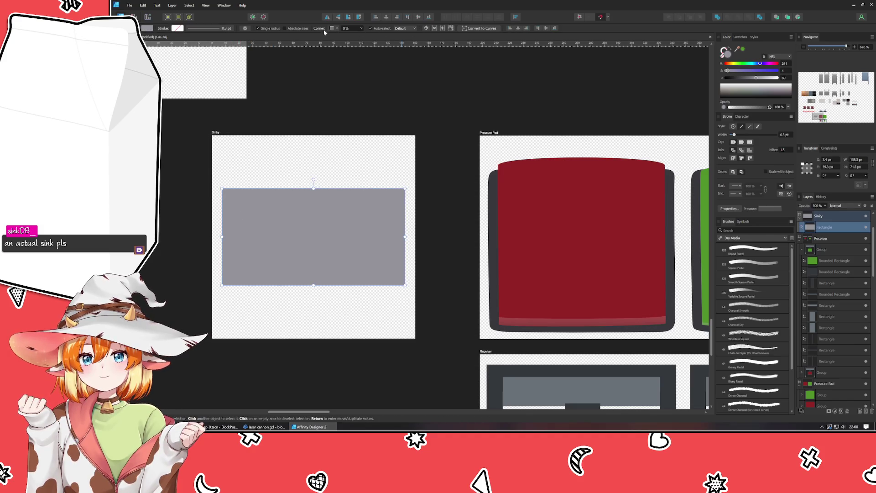
pyautogui.click(306, 30)
pyautogui.scroll(2, 356, 29)
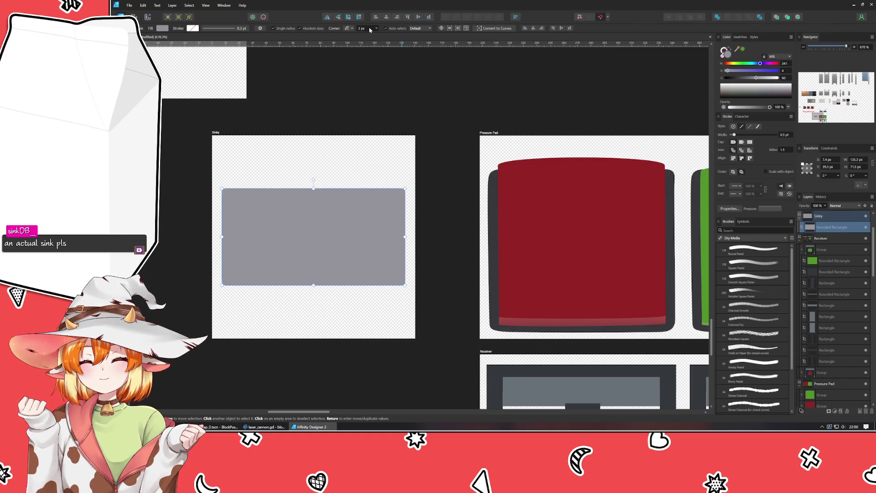
pyautogui.click(349, 98)
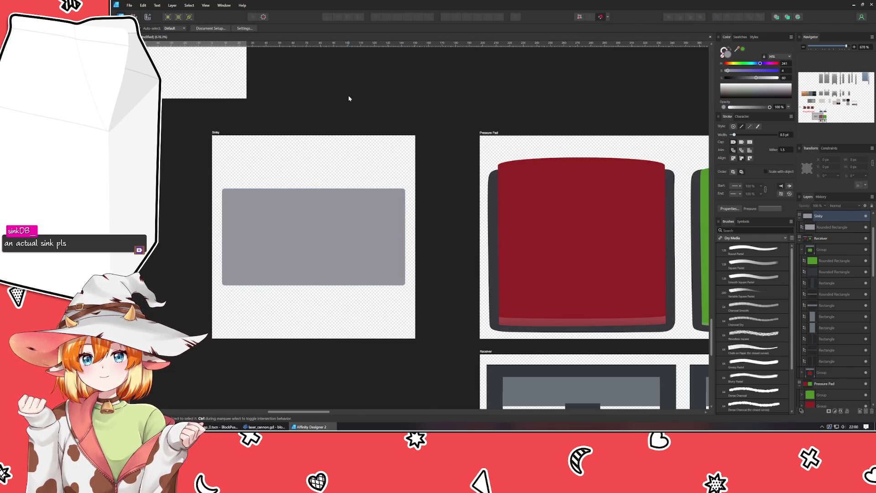
# Step: Draw a smaller inset rectangle, darken its fill to Lightness 42, and nudge it into alignment
pyautogui.press('p')
pyautogui.press('m')
pyautogui.moveTo(226, 193)
pyautogui.mouseDown()
pyautogui.moveTo(314, 256)
pyautogui.moveTo(401, 280)
pyautogui.mouseUp()
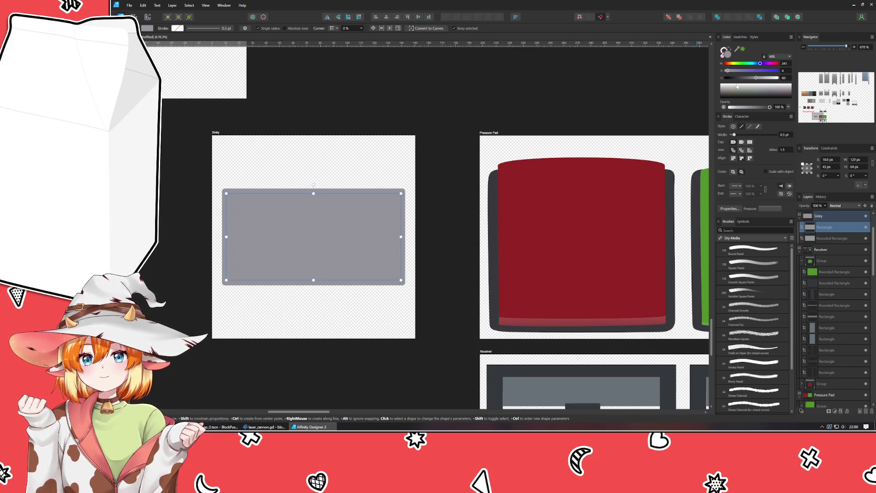
pyautogui.moveTo(756, 80); pyautogui.dragTo(750, 83)
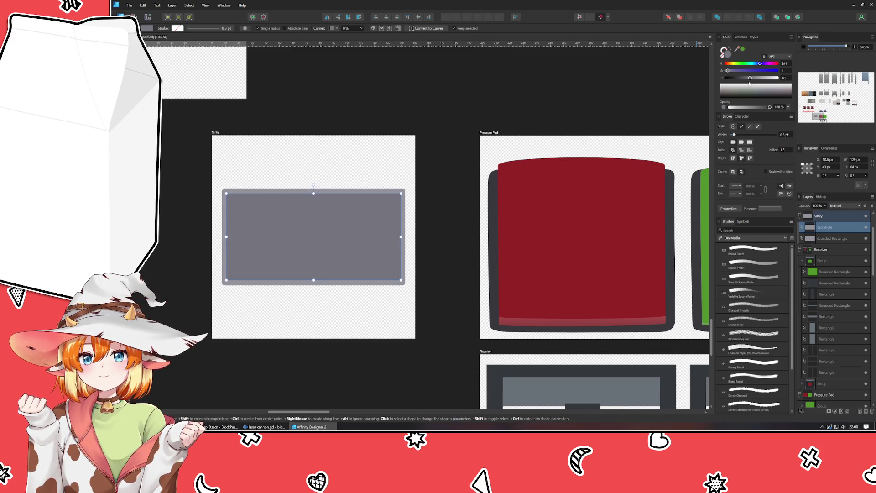
pyautogui.scroll(2, 350, 28)
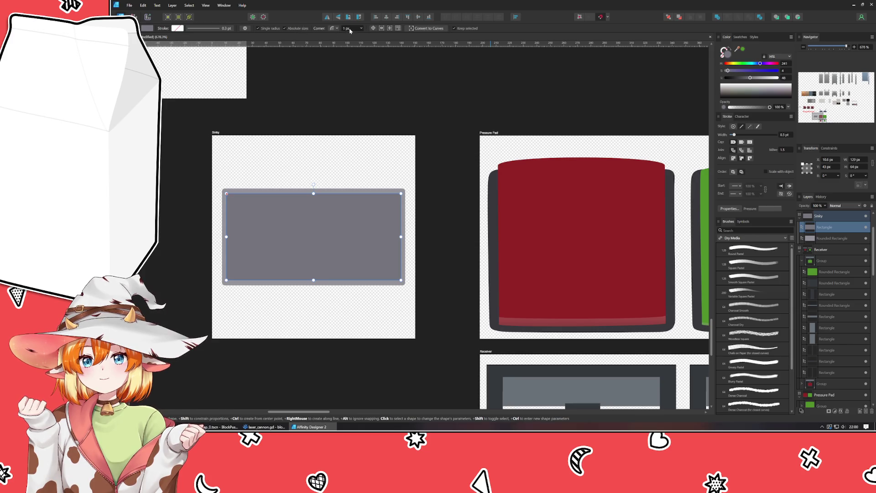
pyautogui.press('v')
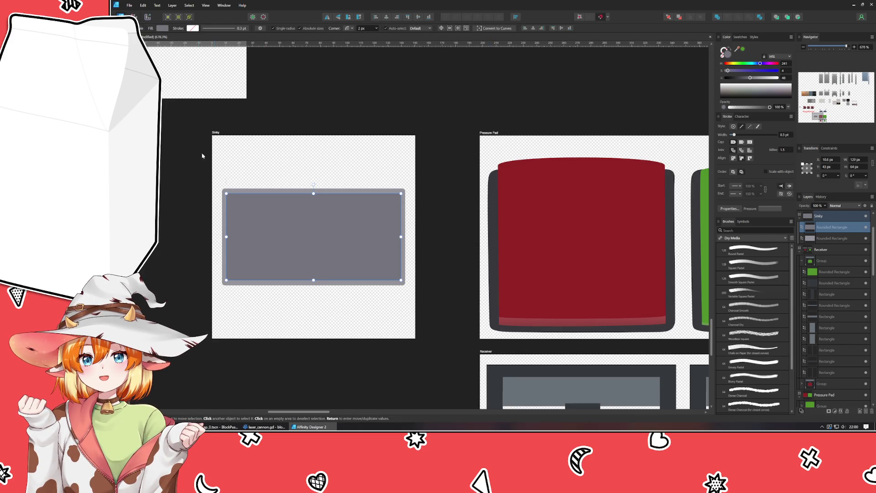
pyautogui.moveTo(313, 225); pyautogui.dragTo(313, 226)
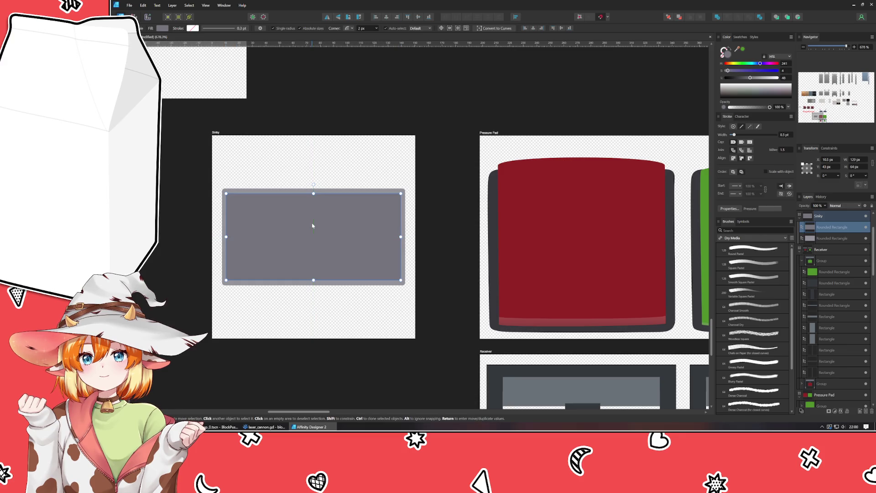
pyautogui.click(283, 286)
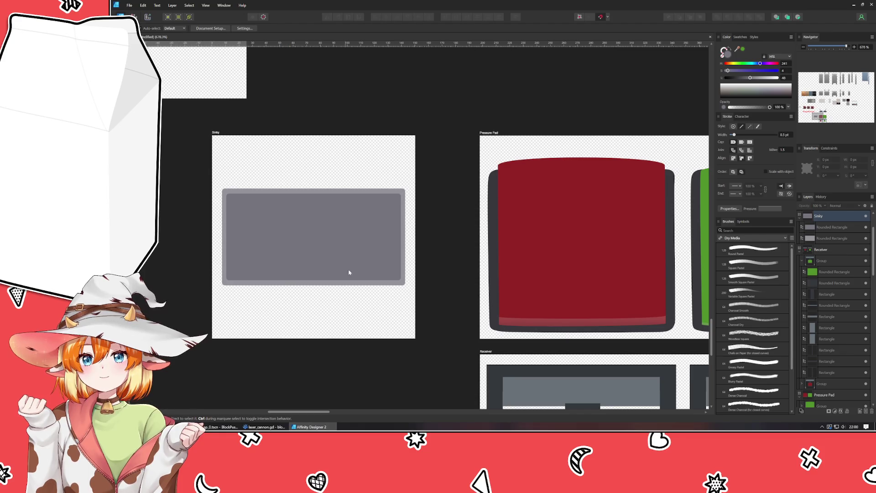
# Step: Draw another inner rectangle, lighten its grey fill, and lower its top edge below the dark strip
pyautogui.press('m')
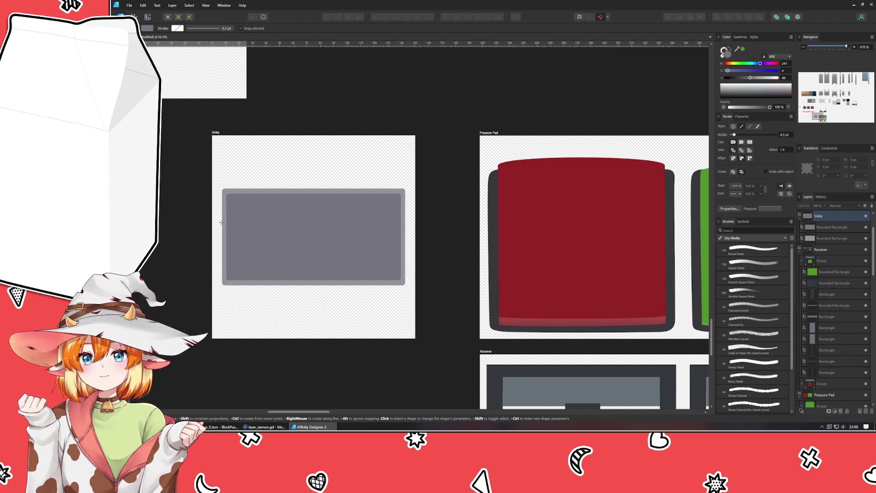
pyautogui.moveTo(226, 219)
pyautogui.mouseDown()
pyautogui.moveTo(301, 257)
pyautogui.moveTo(401, 280)
pyautogui.mouseUp()
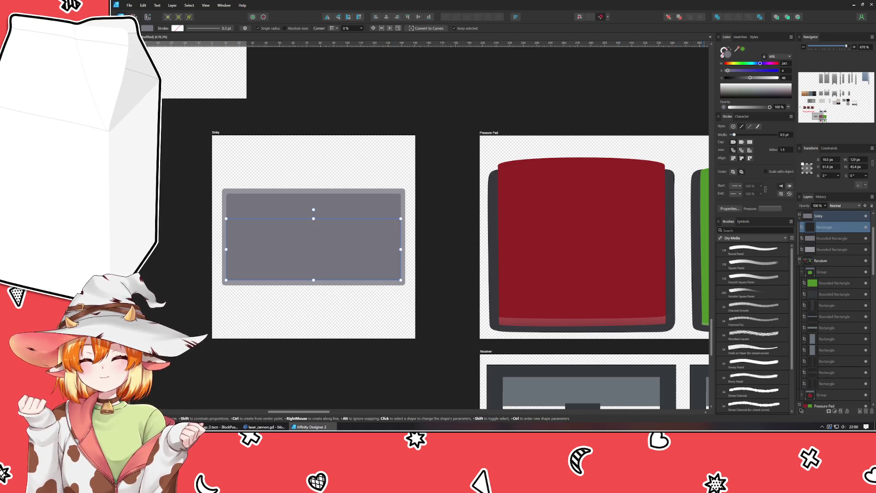
pyautogui.moveTo(750, 78); pyautogui.dragTo(765, 82)
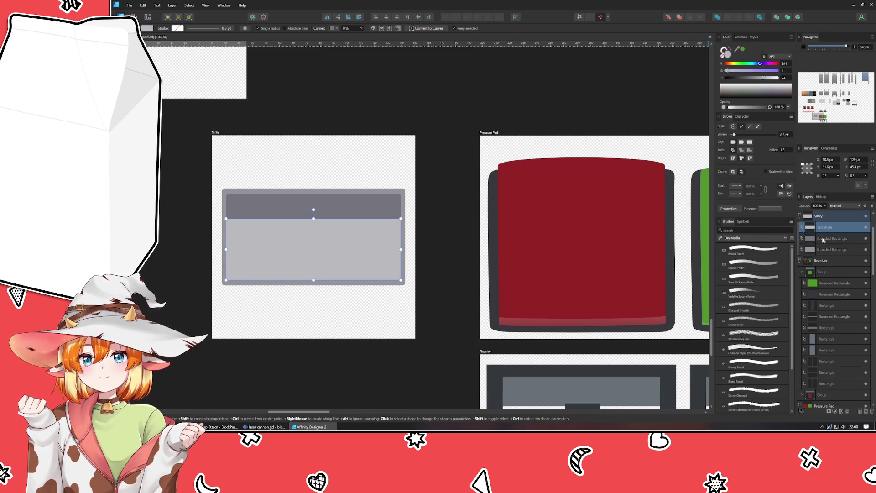
pyautogui.click(366, 376)
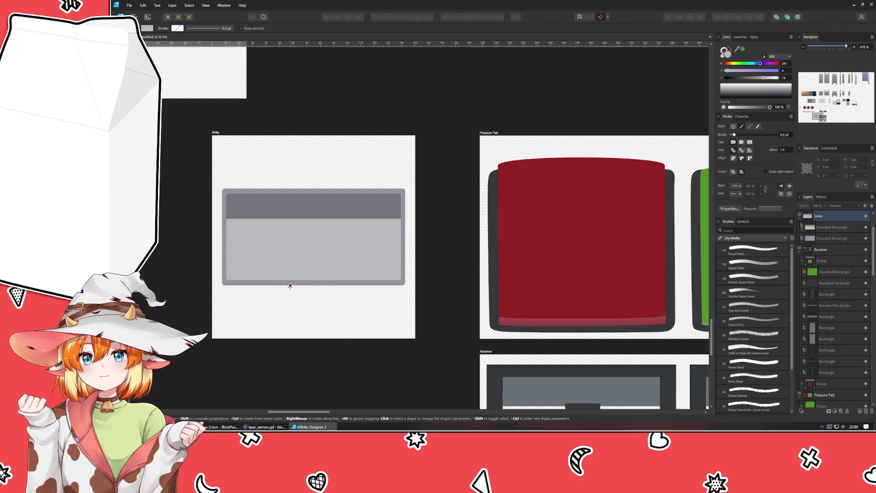
pyautogui.click(286, 223)
pyautogui.moveTo(314, 219)
pyautogui.mouseDown()
pyautogui.moveTo(312, 246)
pyautogui.moveTo(313, 228)
pyautogui.mouseUp()
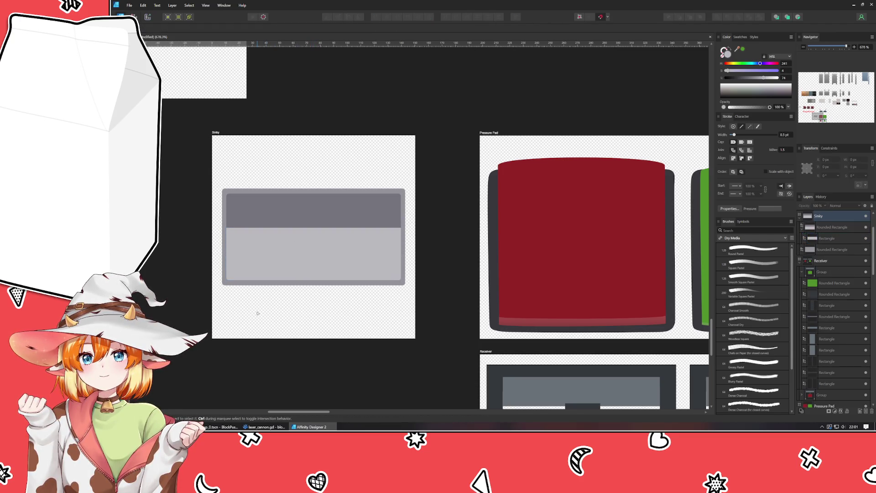
# Step: Narrow the whole sink from the right, then shorten the inner rounded rectangle from the bottom
pyautogui.moveTo(213, 149); pyautogui.dragTo(454, 321)
pyautogui.moveTo(405, 237); pyautogui.dragTo(361, 237)
pyautogui.click(388, 261)
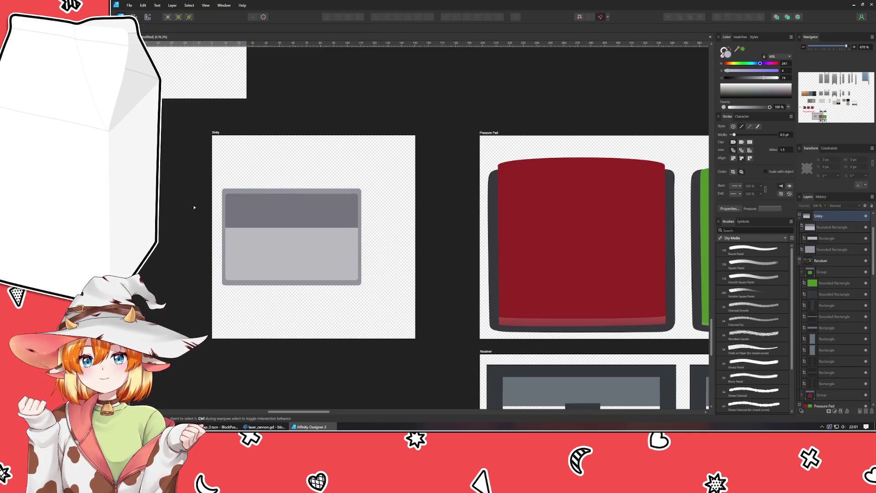
pyautogui.click(254, 271)
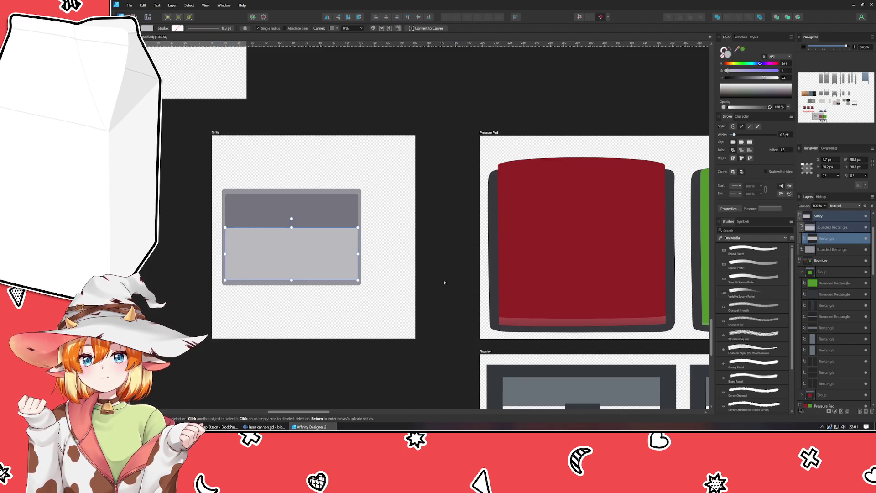
pyautogui.click(329, 216)
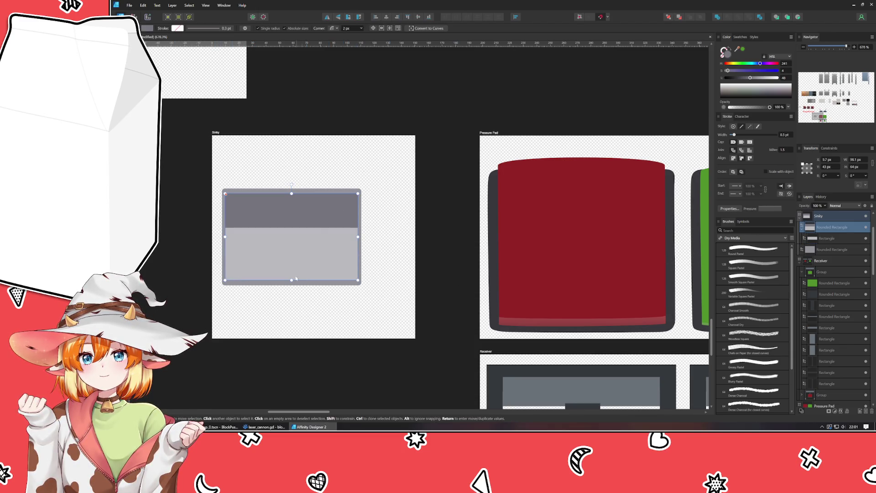
pyautogui.moveTo(292, 279)
pyautogui.mouseDown()
pyautogui.moveTo(292, 244)
pyautogui.moveTo(291, 254)
pyautogui.mouseUp()
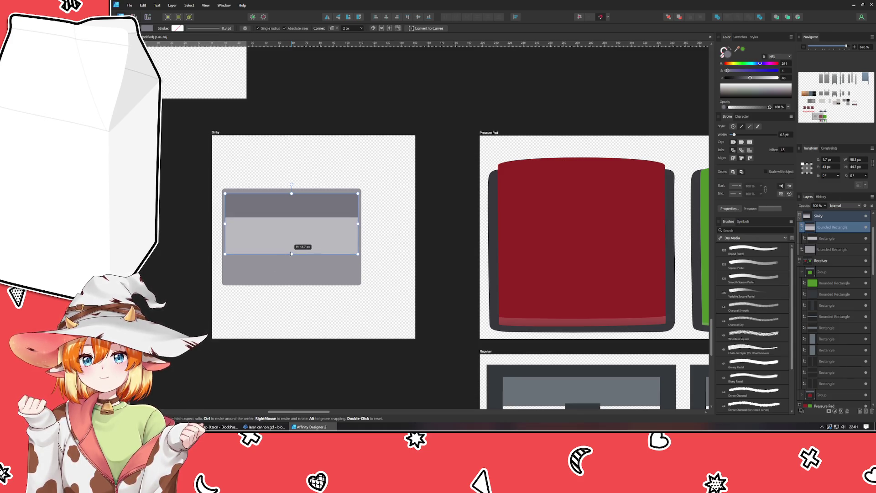
pyautogui.click(388, 273)
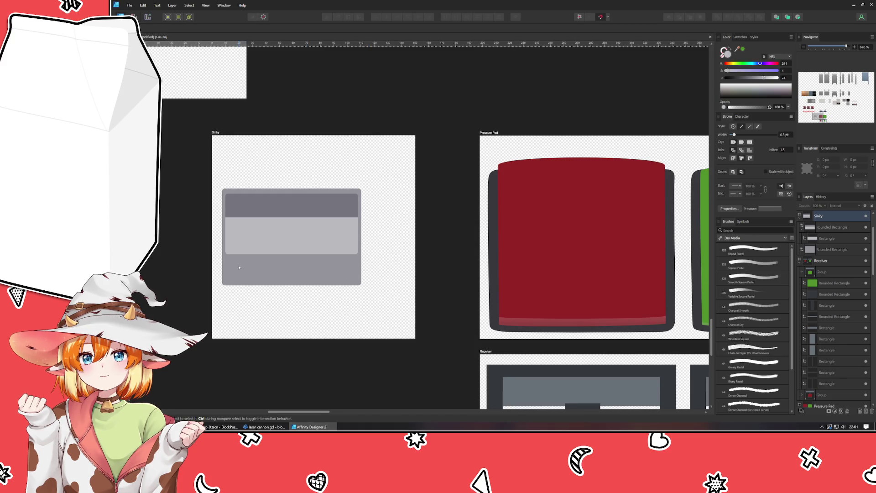
# Step: Draw a new rectangle at the bottom of the sink and darken its fill
pyautogui.scroll(1, 239, 268)
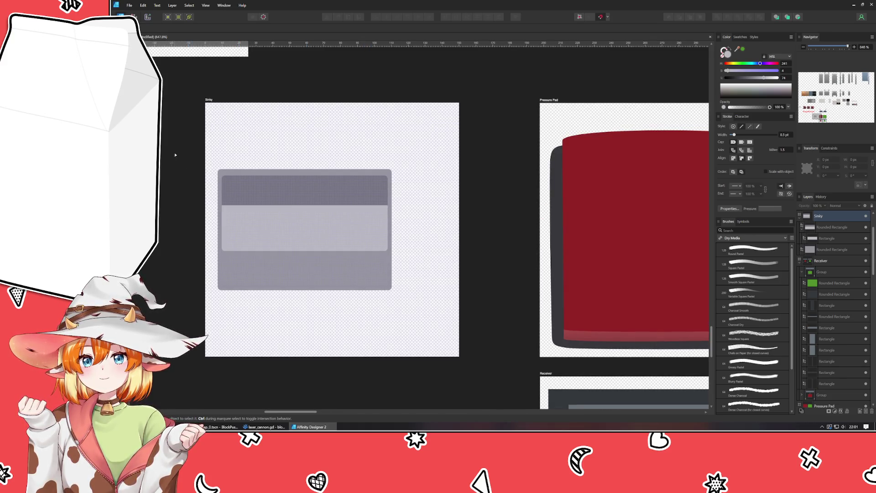
pyautogui.scroll(-1, 175, 155)
pyautogui.press('m')
pyautogui.moveTo(209, 273)
pyautogui.mouseDown()
pyautogui.moveTo(315, 236)
pyautogui.moveTo(361, 236)
pyautogui.moveTo(352, 256)
pyautogui.mouseUp()
pyautogui.moveTo(822, 226); pyautogui.dragTo(824, 263)
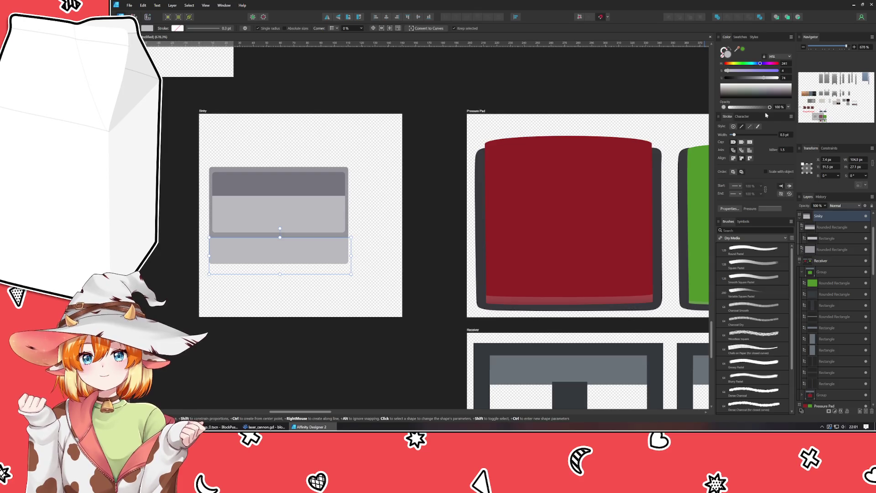
pyautogui.moveTo(773, 82); pyautogui.dragTo(760, 82)
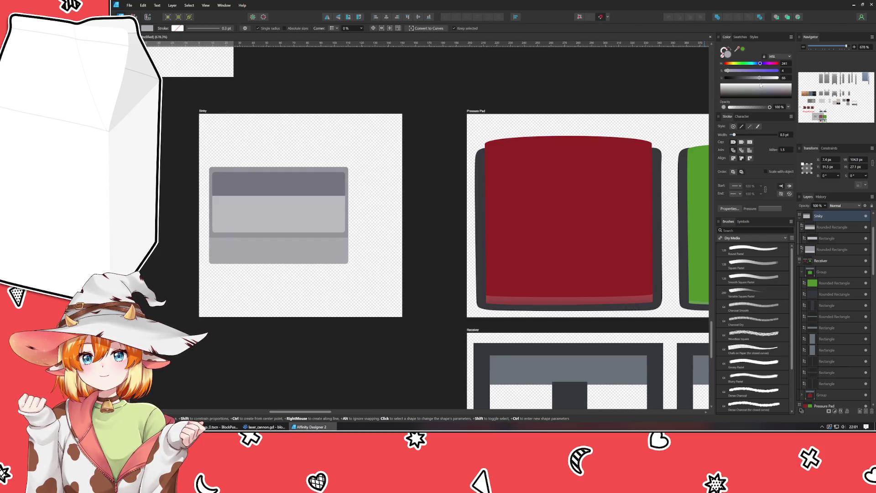
# Step: Lower the middle band's top edge slightly and darken it to a mid grey
pyautogui.hotkey('ctrl', 'z')
pyautogui.hotkey('ctrl', 'z')
pyautogui.hotkey('ctrl', 'z')
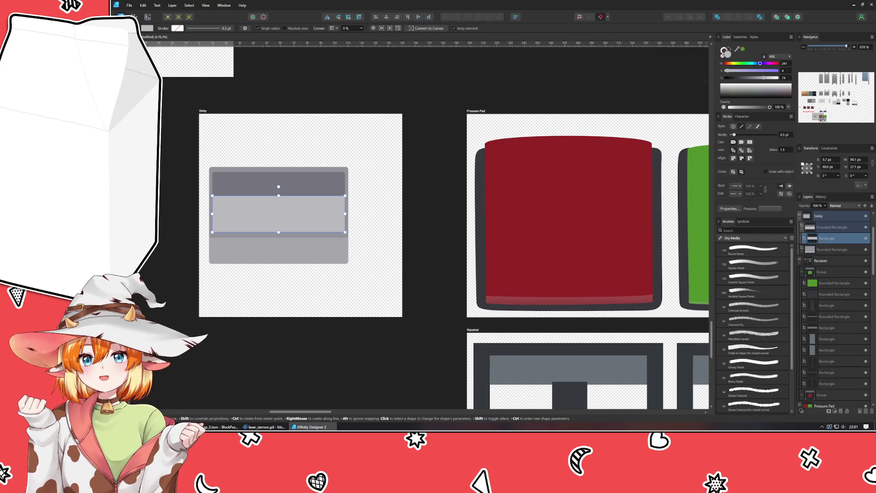
pyautogui.moveTo(764, 78); pyautogui.dragTo(761, 82)
pyautogui.moveTo(278, 195)
pyautogui.mouseDown()
pyautogui.moveTo(279, 220)
pyautogui.moveTo(273, 200)
pyautogui.mouseUp()
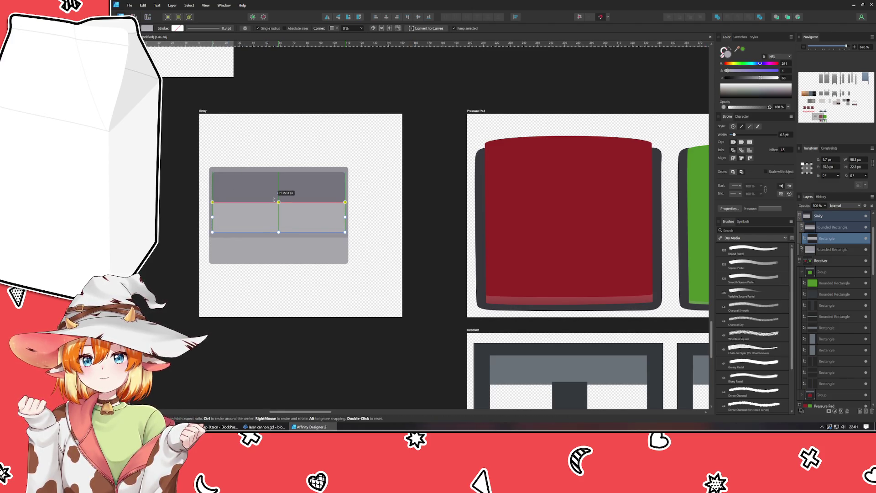
pyautogui.hotkey('ctrl', 'd')
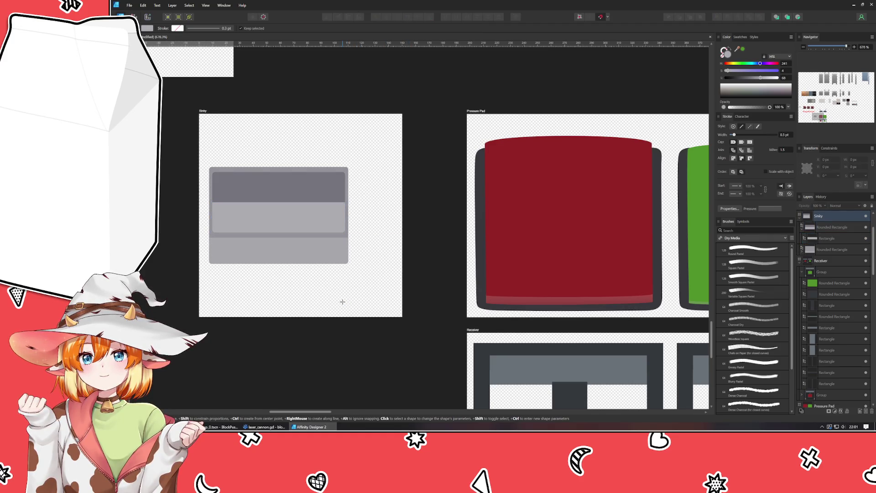
pyautogui.hotkey('ctrl', 'z')
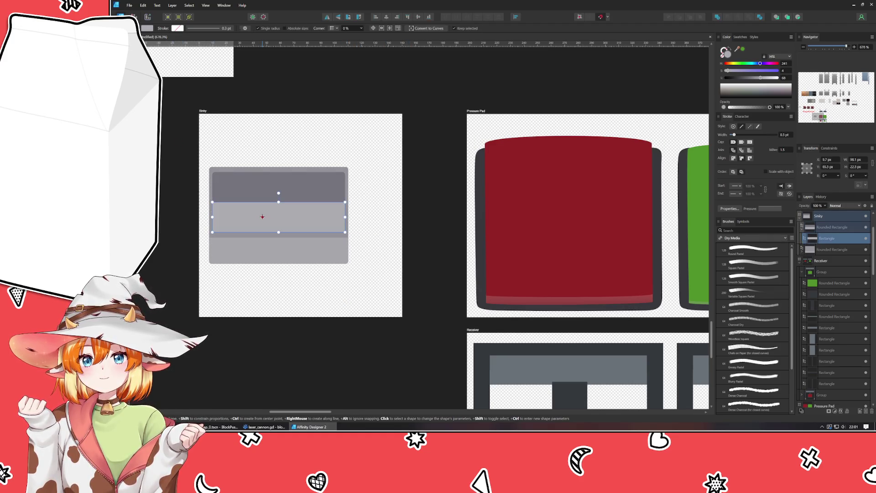
pyautogui.moveTo(756, 76); pyautogui.dragTo(754, 83)
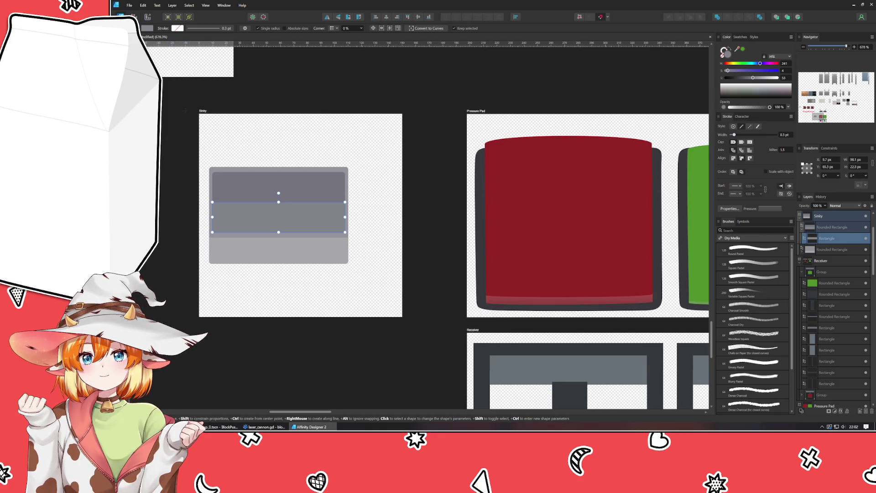
pyautogui.press('v')
pyautogui.press('Escape')
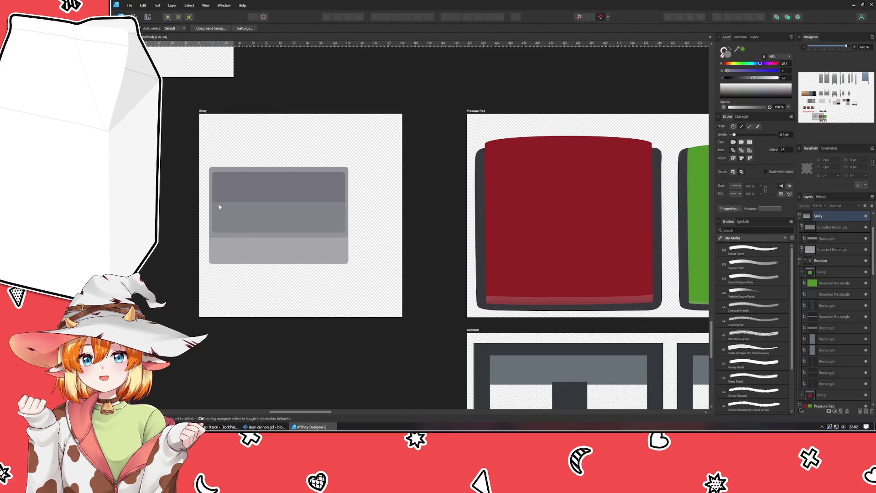
# Step: Set the sink's middle band corner radius to 2 px in absolute sizes
pyautogui.scroll(5, 219, 207)
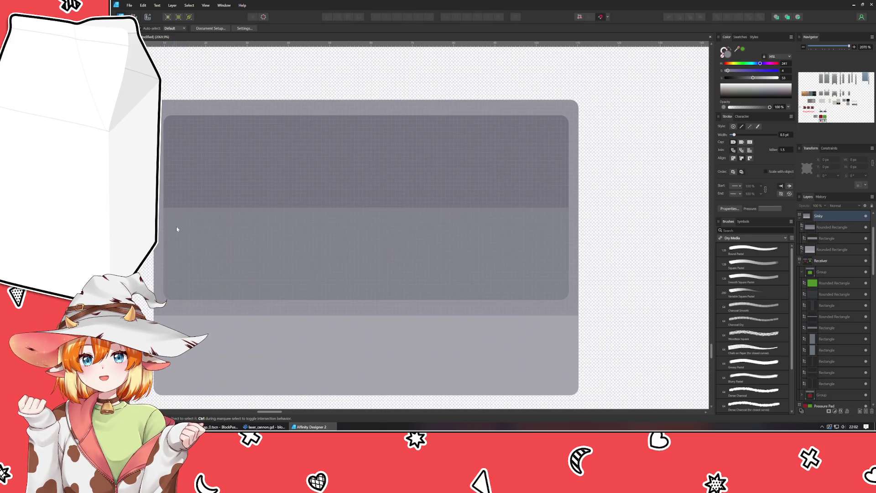
pyautogui.click(194, 237)
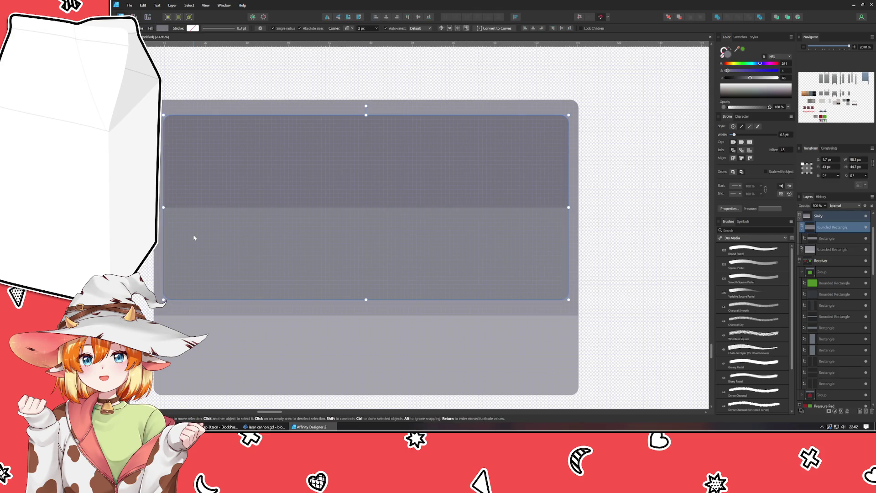
pyautogui.press('Escape')
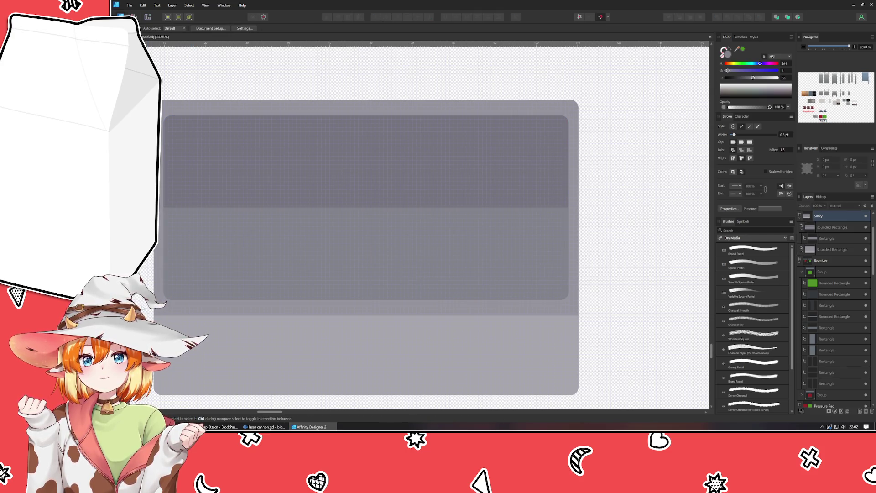
pyautogui.click(228, 254)
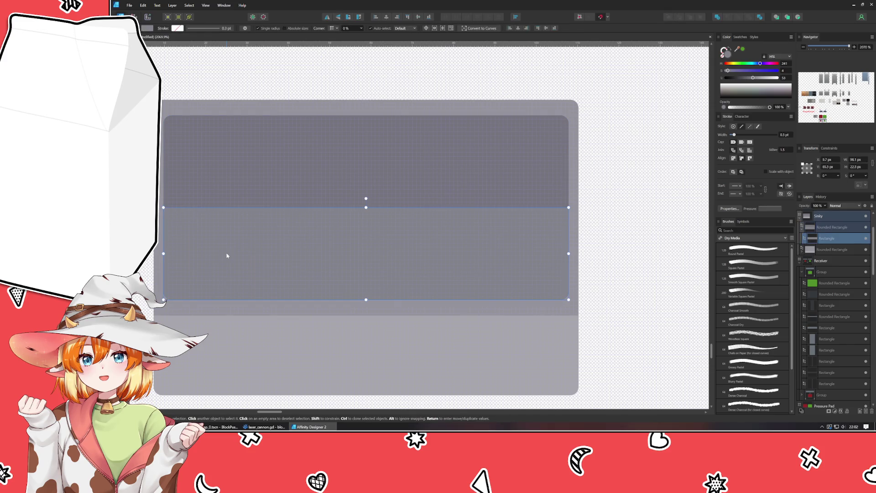
pyautogui.click(300, 29)
pyautogui.scroll(2, 351, 28)
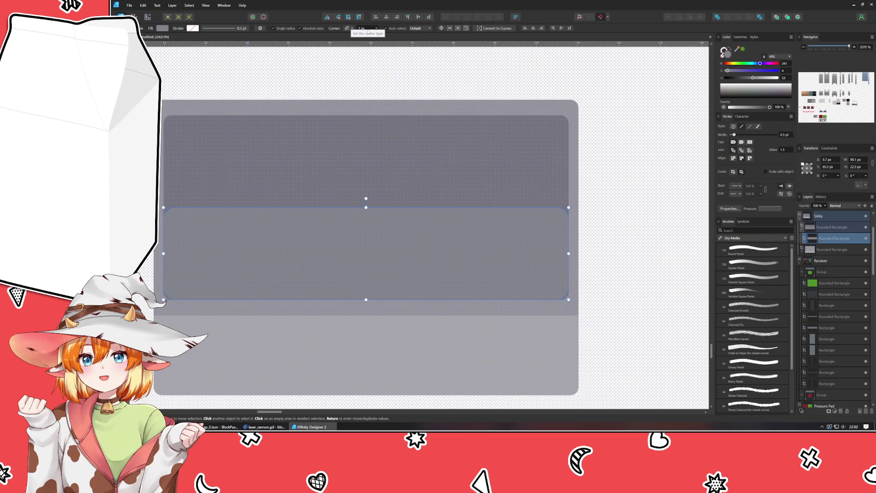
pyautogui.click(242, 83)
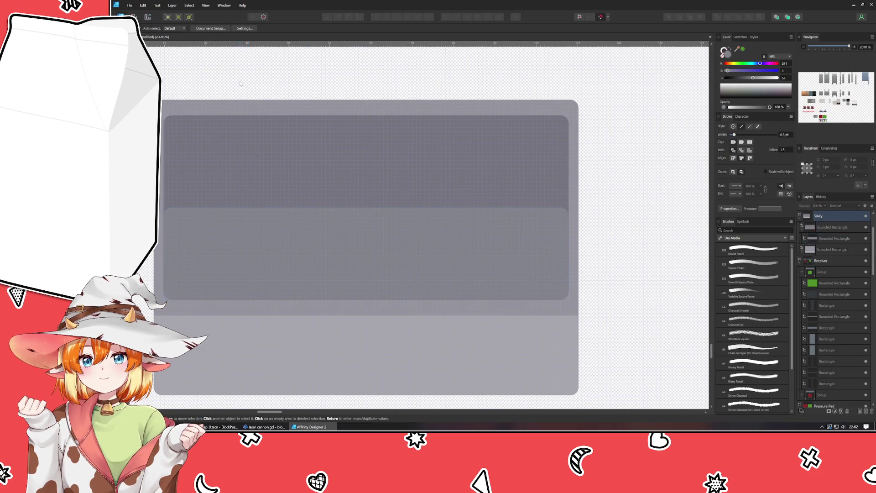
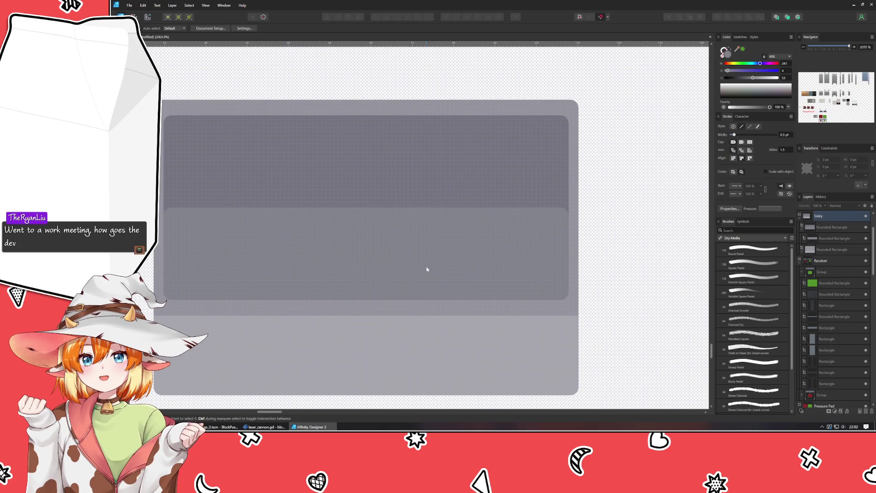
# Step: Stretch the sink's outer rounded body downward to a height of 75.4 px
pyautogui.scroll(-1, 427, 269)
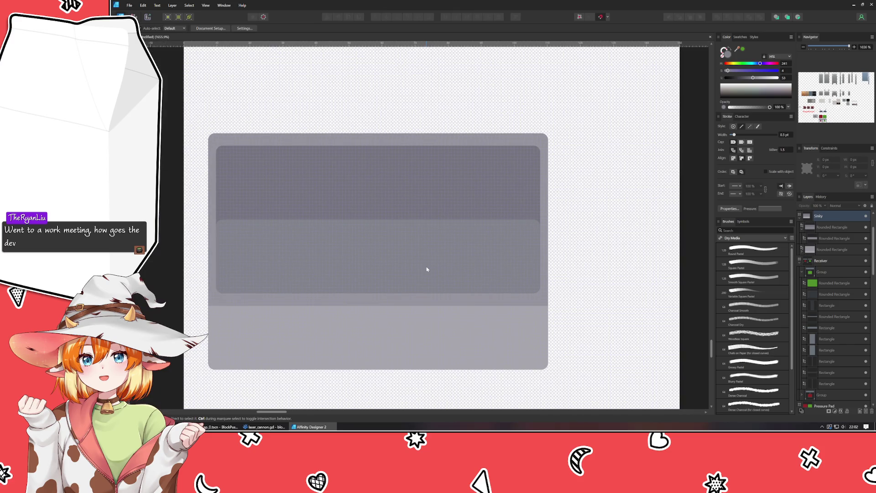
pyautogui.scroll(-4, 427, 270)
pyautogui.scroll(1, 427, 269)
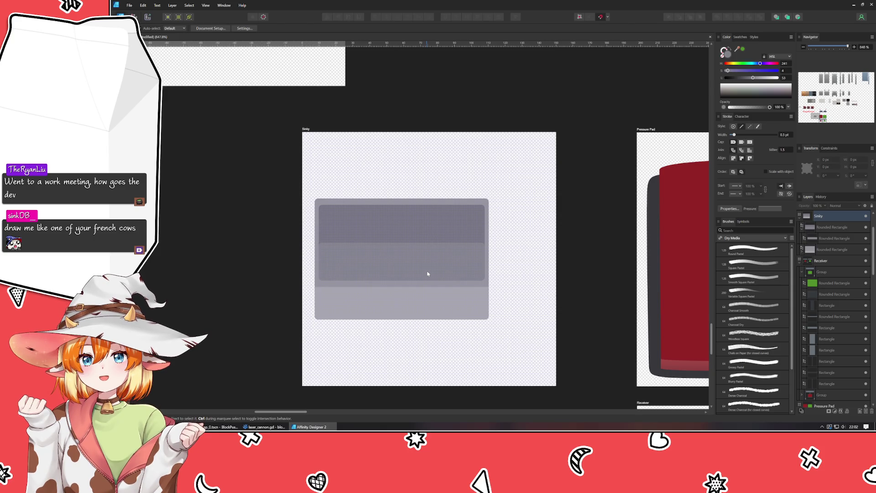
pyautogui.hscroll(5, 495, 345)
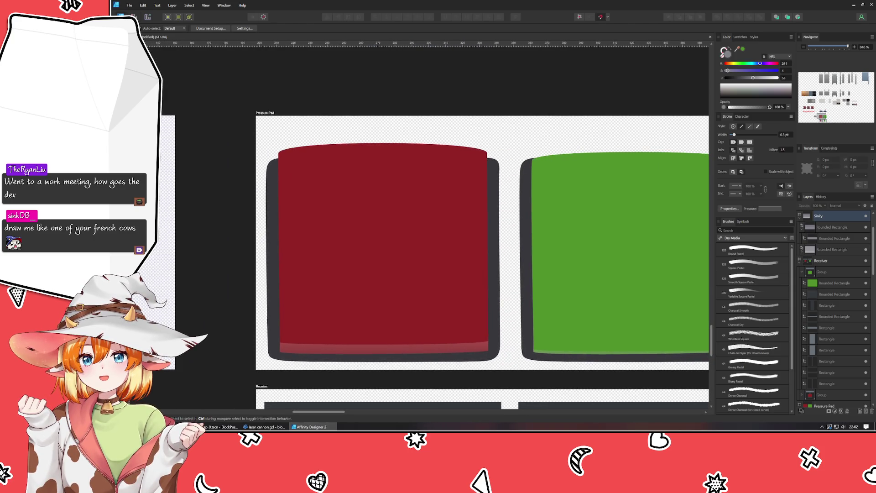
pyautogui.scroll(-10, 534, 315)
pyautogui.hscroll(3, 534, 315)
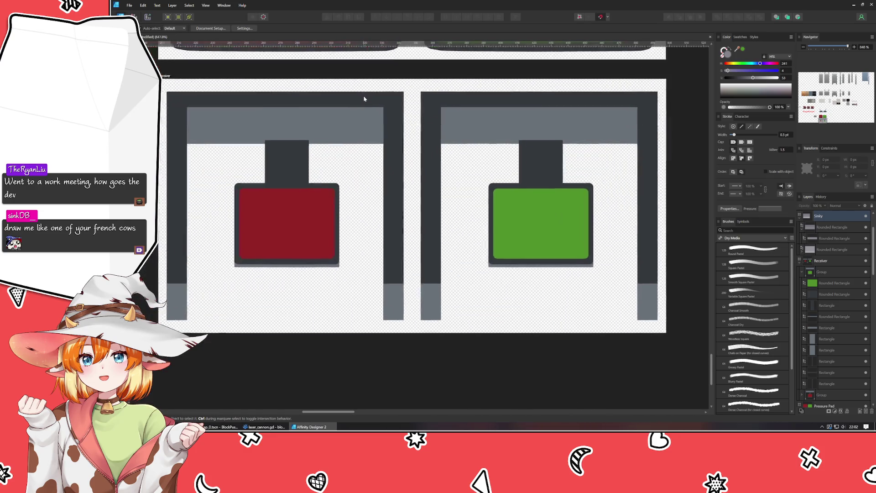
pyautogui.scroll(5, 224, 129)
pyautogui.hscroll(-5, 223, 129)
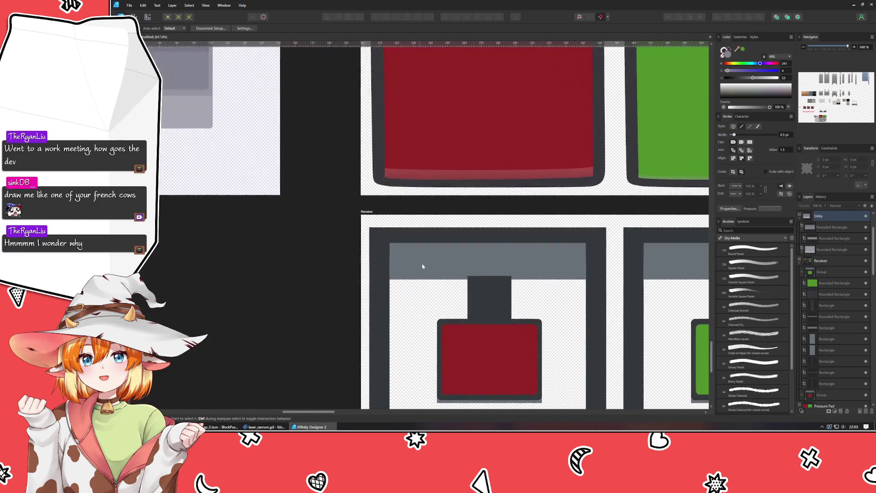
pyautogui.scroll(3, 277, 315)
pyautogui.hscroll(-3, 310, 357)
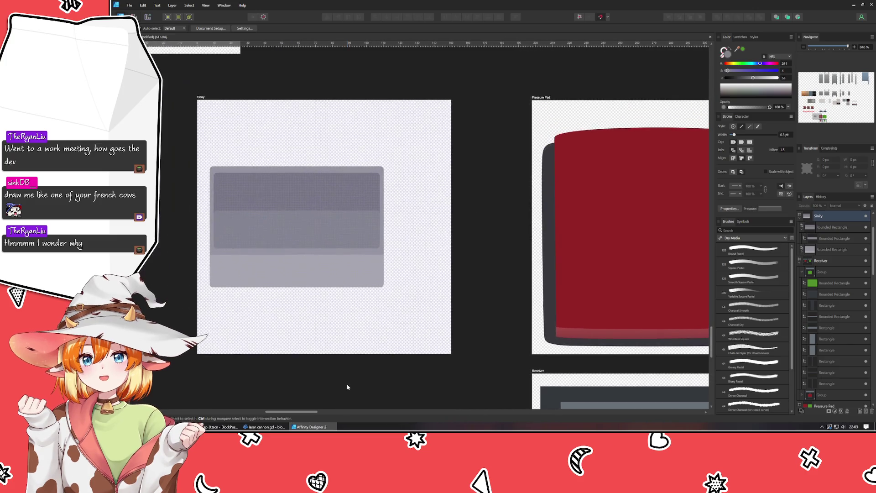
pyautogui.scroll(2, 240, 253)
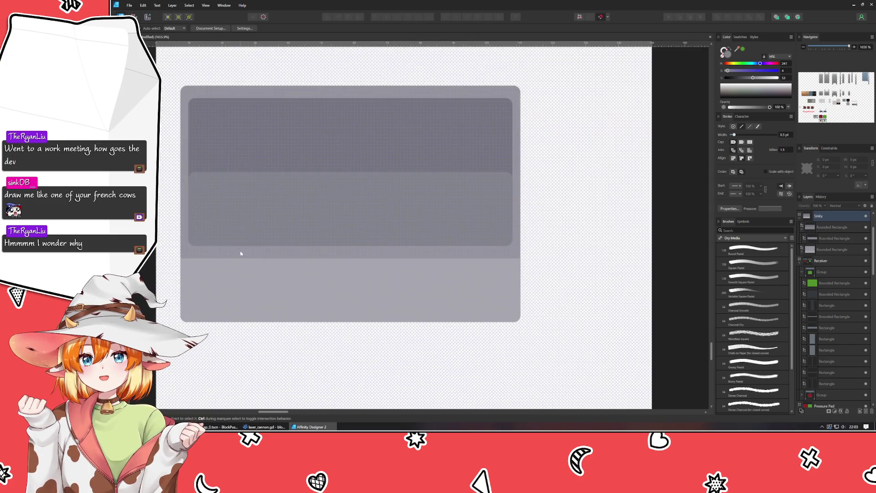
pyautogui.click(312, 311)
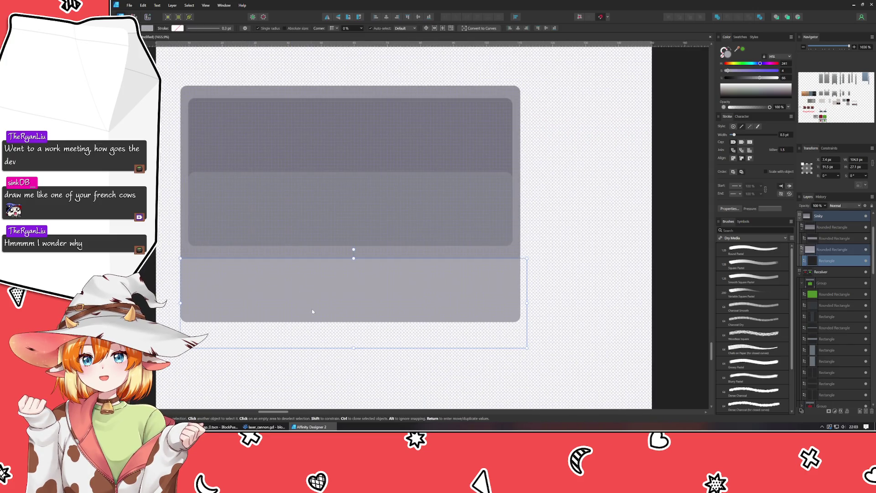
pyautogui.click(198, 253)
pyautogui.moveTo(350, 322); pyautogui.dragTo(347, 341)
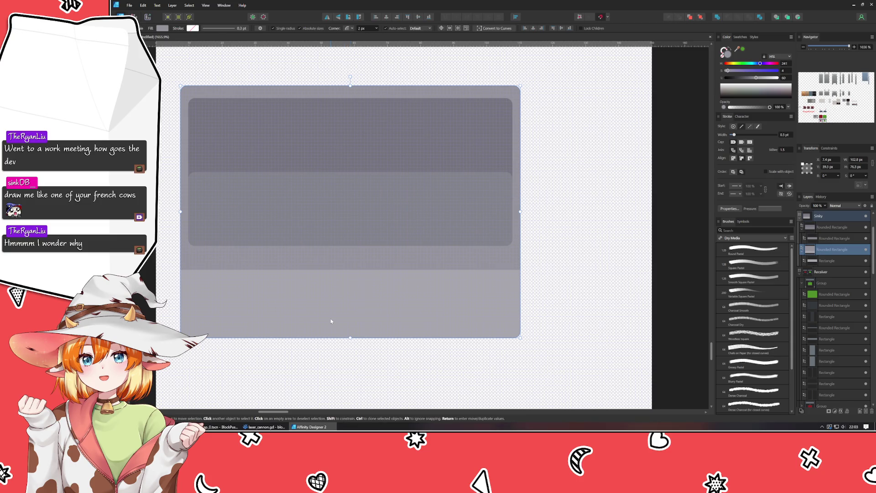
# Step: Raise the top edge of the lighter lower section to fill the taller body
pyautogui.click(348, 285)
pyautogui.moveTo(351, 269); pyautogui.dragTo(348, 255)
pyautogui.click(571, 280)
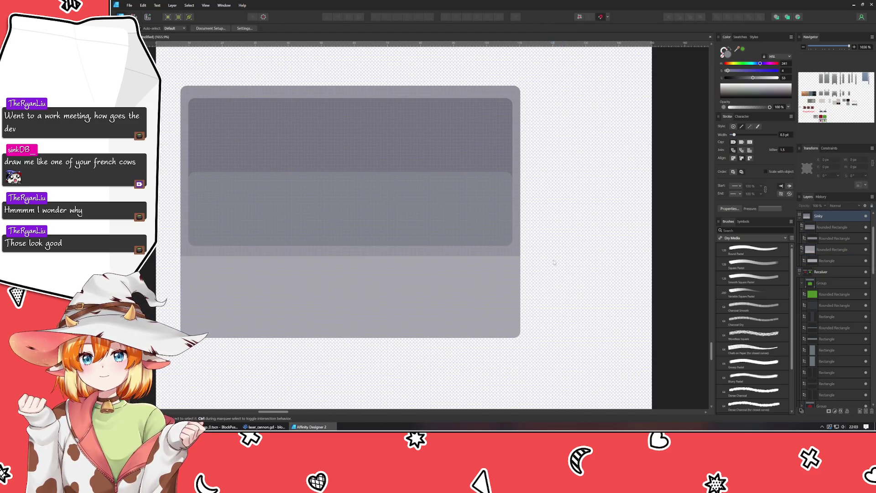
pyautogui.scroll(-5, 554, 262)
pyautogui.scroll(2, 555, 262)
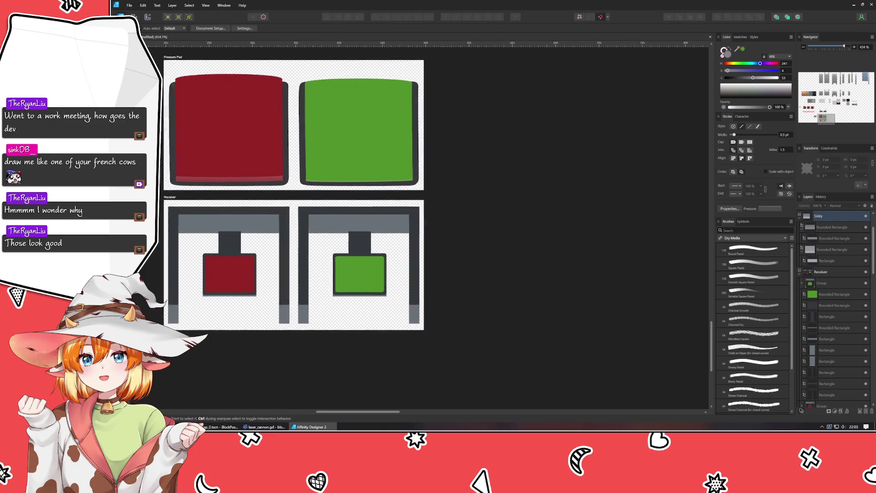
pyautogui.hscroll(-5, 451, 293)
pyautogui.scroll(3, 451, 293)
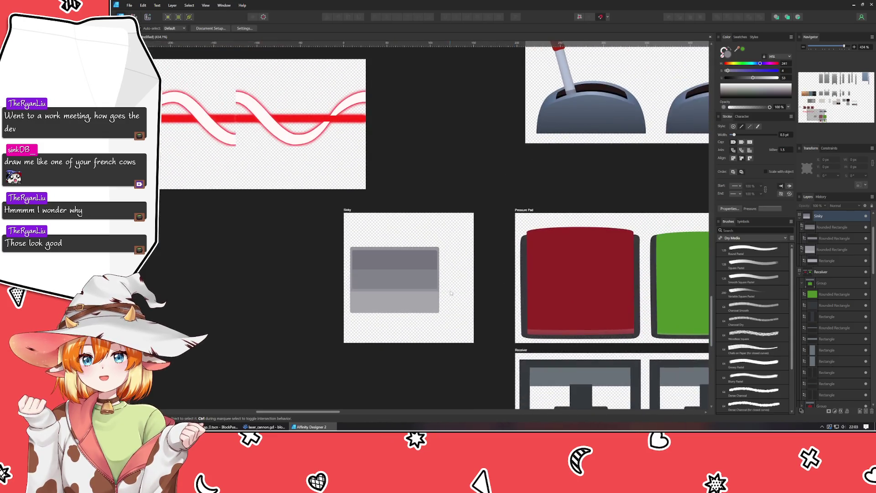
pyautogui.scroll(4, 321, 279)
pyautogui.scroll(3, 329, 269)
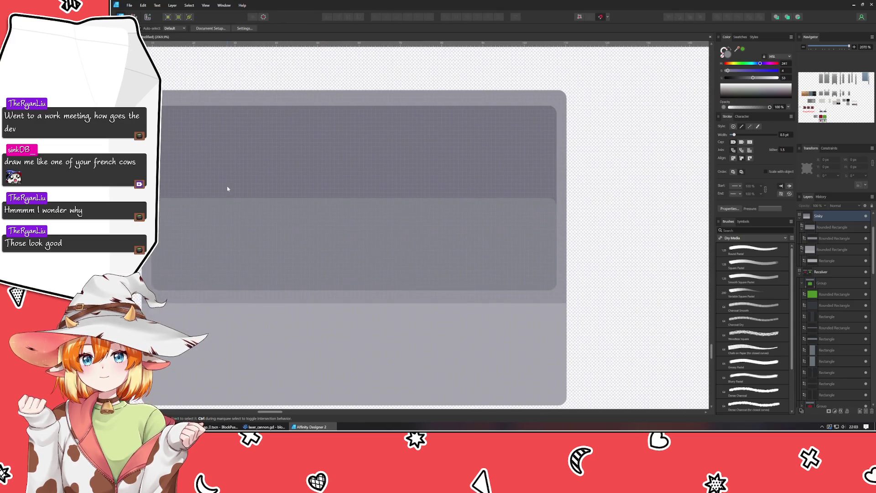
pyautogui.scroll(1, 231, 193)
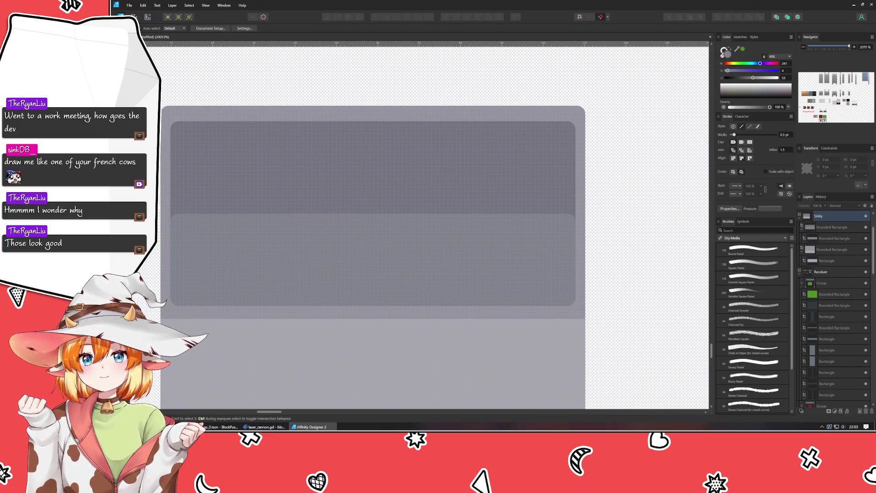
# Step: Draw a wide rectangle band across the basin with a gradient fill of greys sampled from the sink
pyautogui.press('m')
pyautogui.moveTo(170, 192)
pyautogui.mouseDown()
pyautogui.moveTo(570, 223)
pyautogui.moveTo(555, 218)
pyautogui.moveTo(576, 226)
pyautogui.moveTo(571, 237)
pyautogui.mouseUp()
pyautogui.click(148, 29)
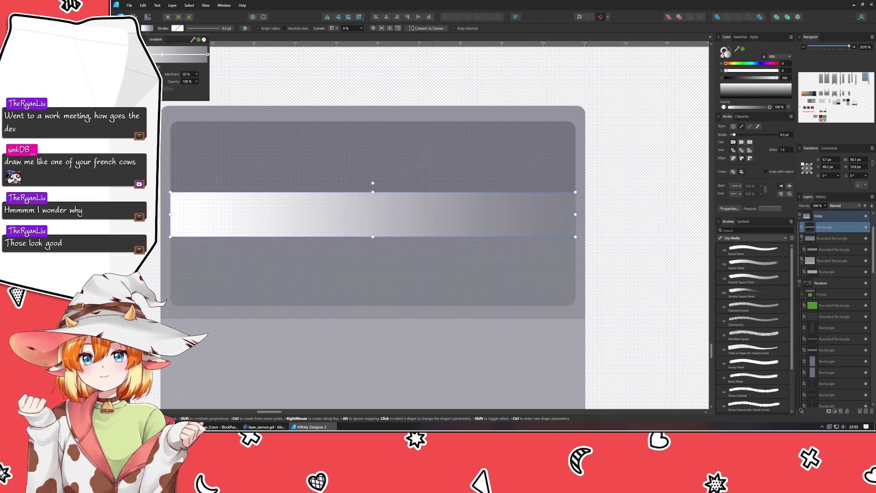
pyautogui.click(162, 54)
pyautogui.click(164, 126)
pyautogui.moveTo(179, 90)
pyautogui.mouseDown()
pyautogui.moveTo(270, 152)
pyautogui.moveTo(273, 191)
pyautogui.mouseUp()
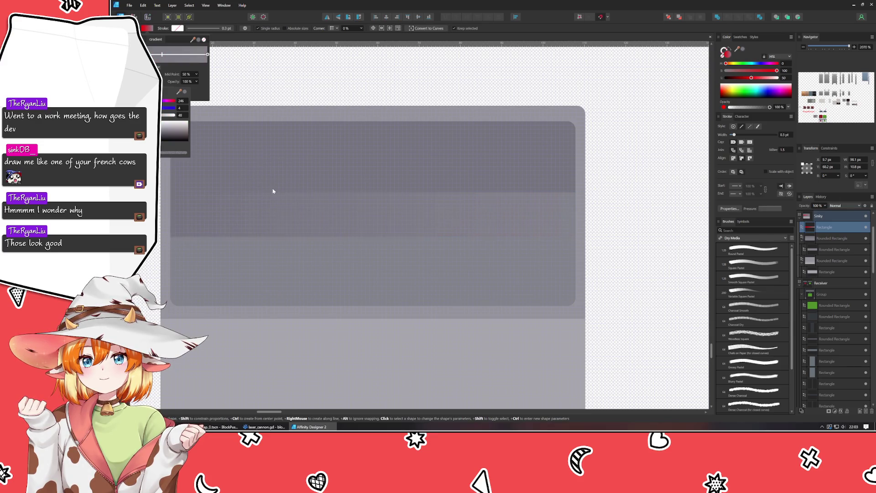
pyautogui.scroll(-2, 255, 155)
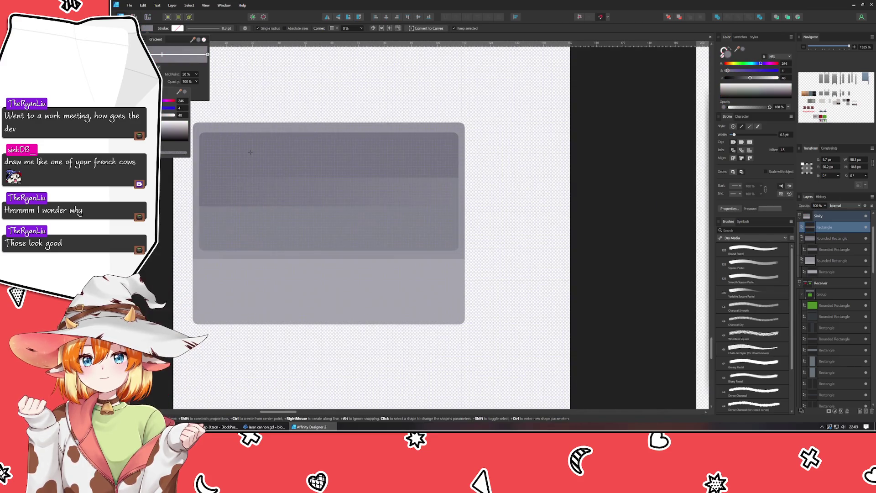
pyautogui.click(208, 55)
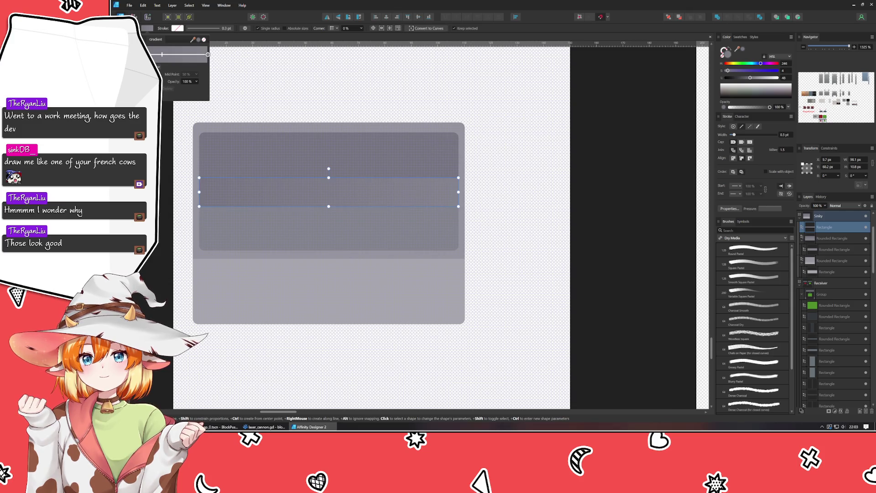
pyautogui.click(159, 66)
pyautogui.moveTo(179, 94); pyautogui.dragTo(259, 231)
pyautogui.scroll(-1, 258, 237)
pyautogui.scroll(-3, 259, 237)
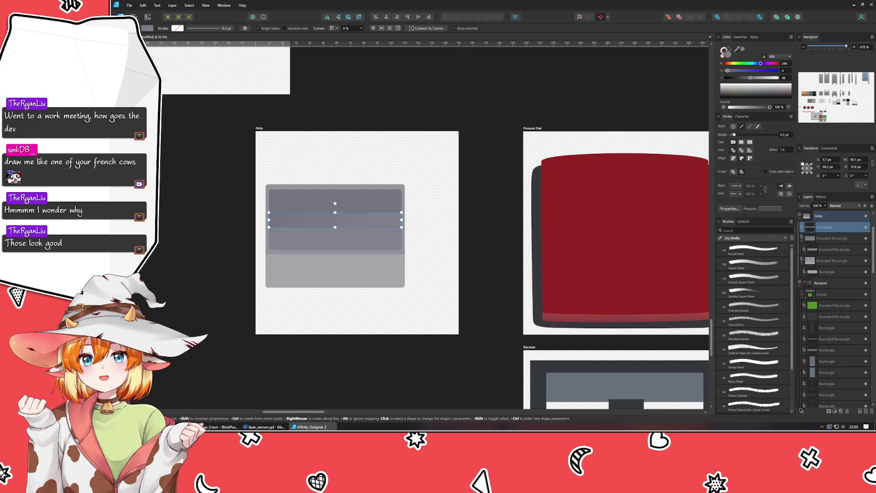
# Step: Lay the band's linear gradient vertically so it ends at the lower edge
pyautogui.press('v')
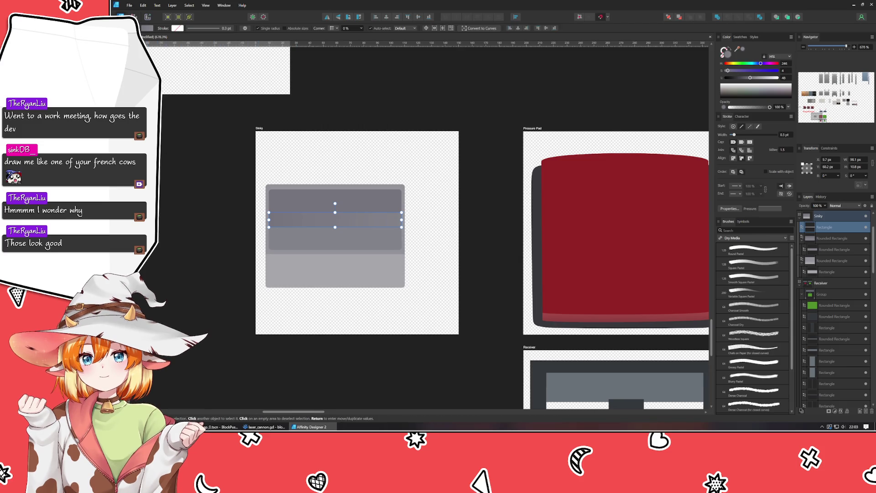
pyautogui.press('g')
pyautogui.moveTo(269, 220)
pyautogui.mouseDown()
pyautogui.moveTo(357, 219)
pyautogui.moveTo(331, 227)
pyautogui.mouseUp()
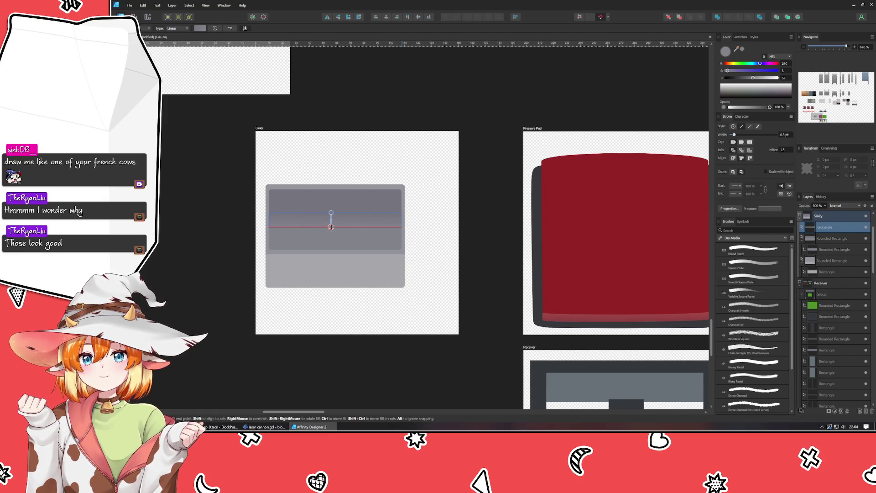
pyautogui.moveTo(331, 227); pyautogui.dragTo(331, 227)
pyautogui.press('v')
pyautogui.click(198, 199)
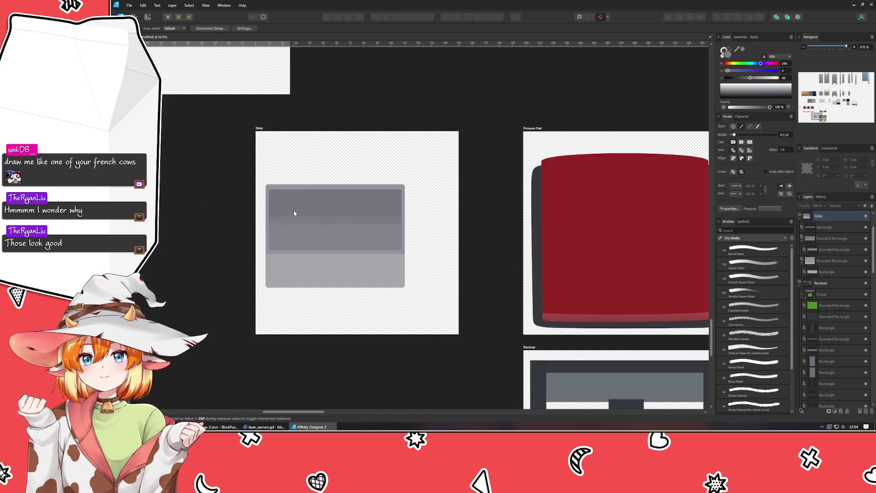
# Step: Thin the band to about 5.6 px and nudge it up 1 px
pyautogui.scroll(3, 296, 212)
pyautogui.click(334, 237)
pyautogui.moveTo(391, 213); pyautogui.dragTo(389, 239)
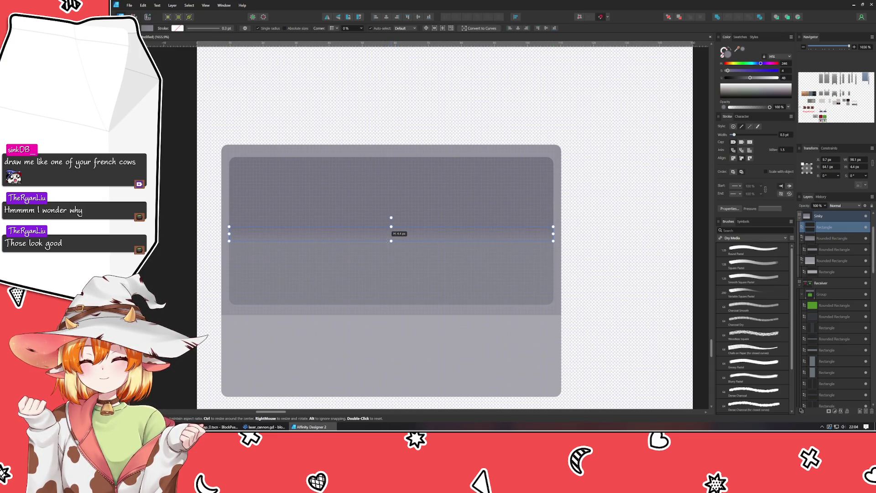
pyautogui.click(168, 227)
pyautogui.scroll(-4, 167, 227)
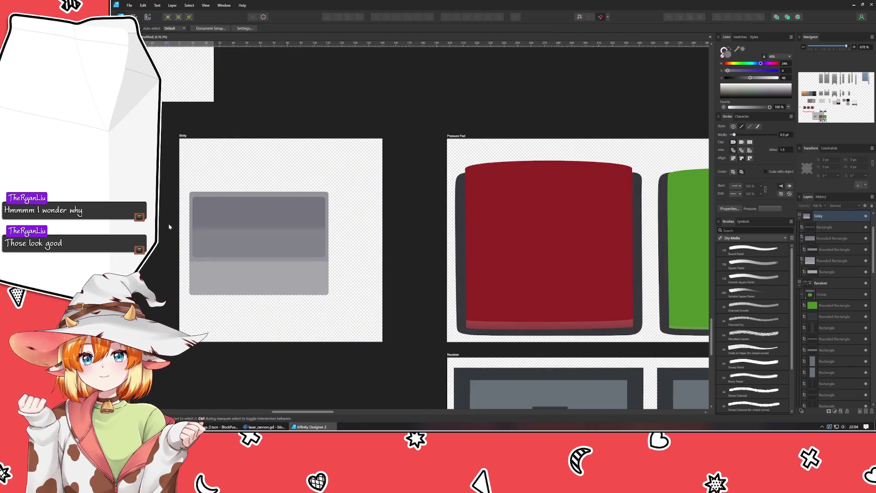
pyautogui.scroll(1, 173, 227)
pyautogui.scroll(1, 174, 227)
pyautogui.scroll(-1, 174, 227)
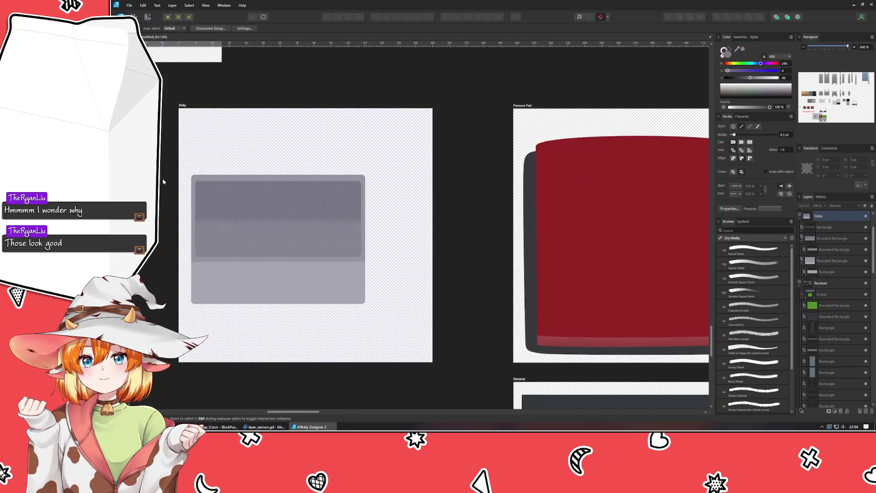
pyautogui.scroll(-1, 163, 181)
pyautogui.moveTo(163, 182); pyautogui.dragTo(213, 213)
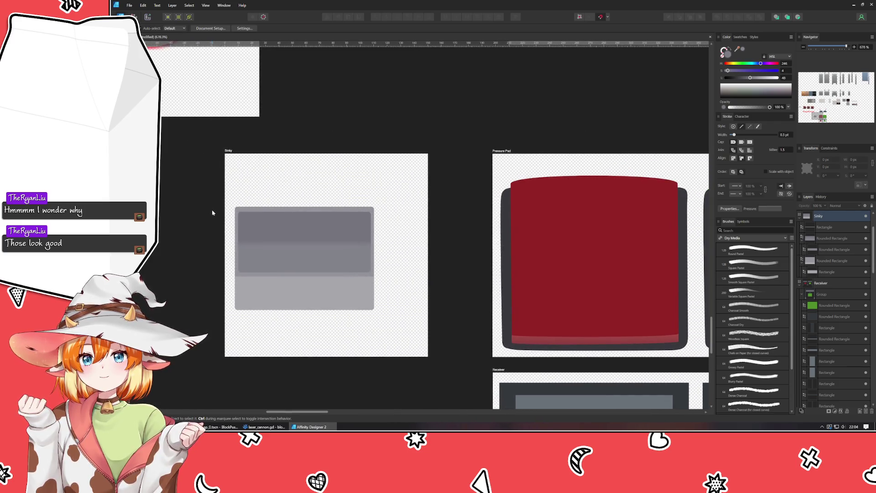
pyautogui.click(292, 246)
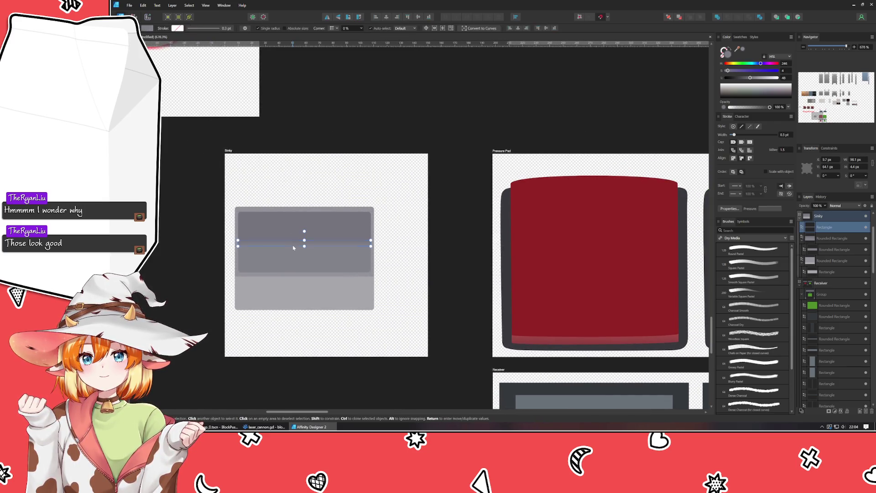
pyautogui.press('Up')
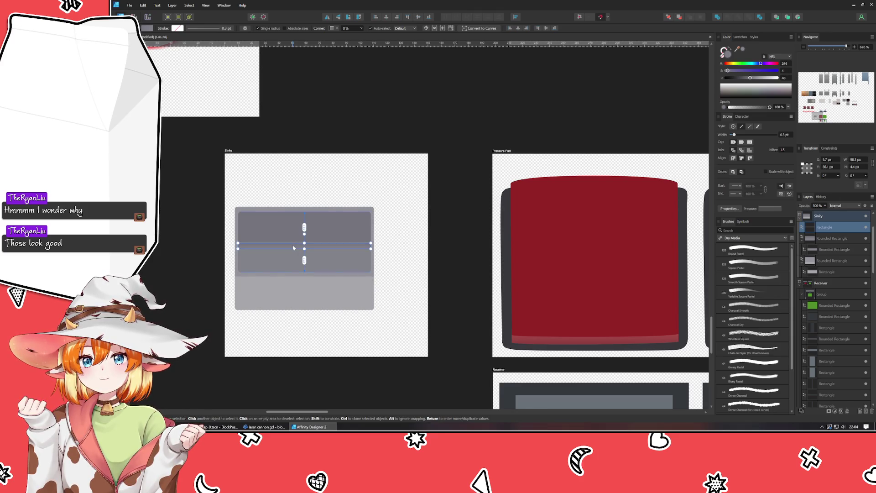
pyautogui.click(171, 269)
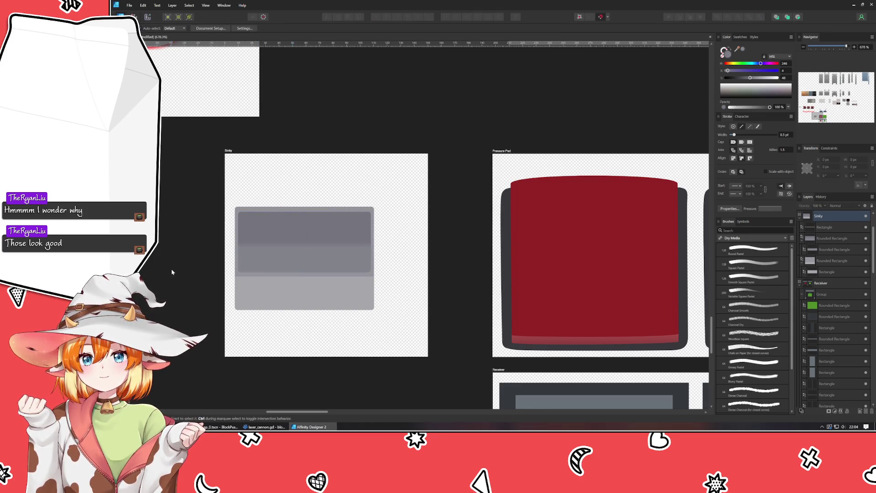
# Step: Try Multiply and other blend modes on the thin strip
pyautogui.click(251, 244)
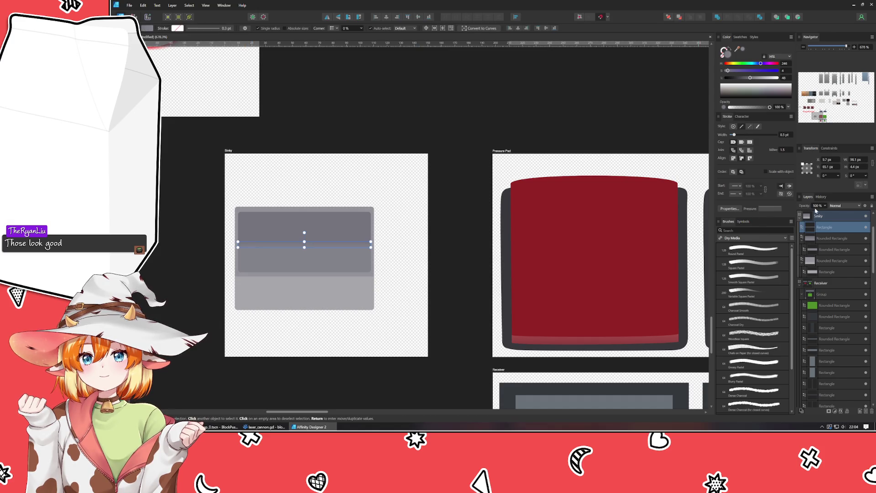
pyautogui.click(839, 207)
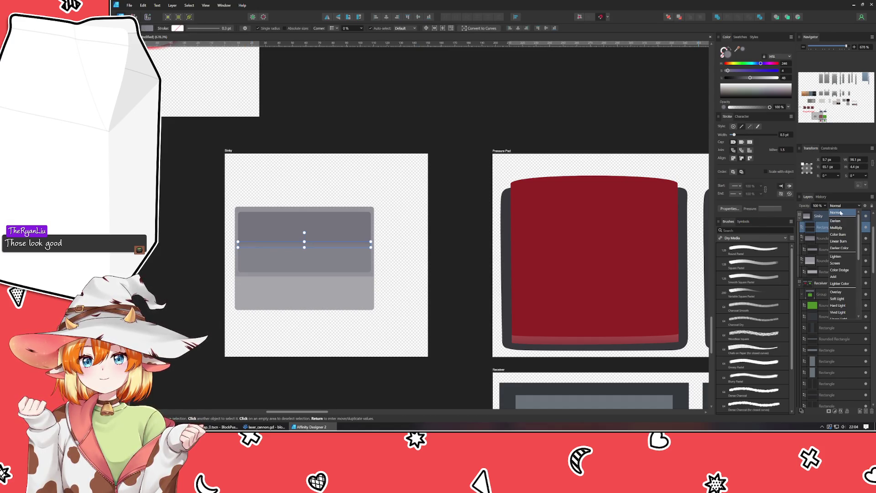
pyautogui.click(850, 205)
pyautogui.click(850, 205)
pyautogui.click(850, 205)
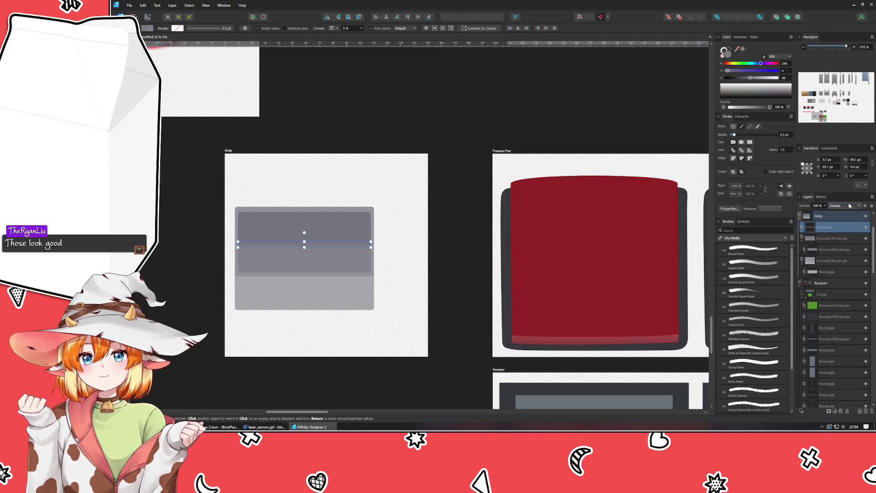
pyautogui.scroll(-3, 850, 205)
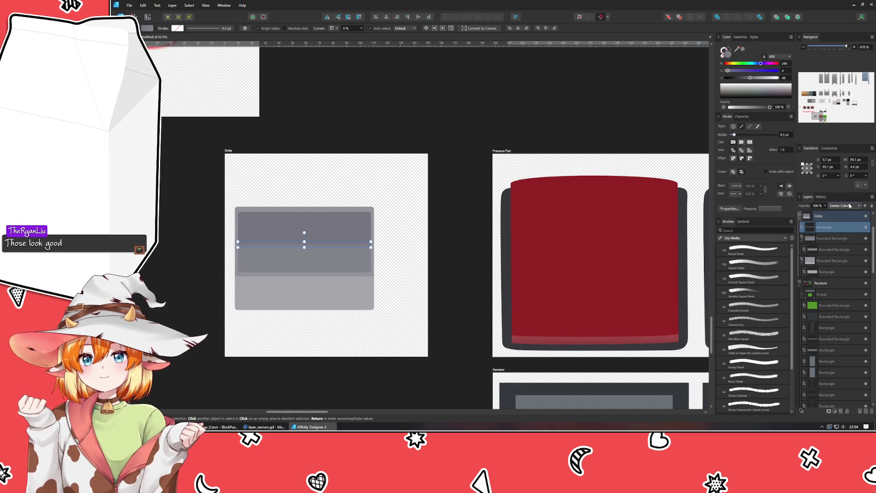
pyautogui.scroll(-4, 850, 205)
pyautogui.scroll(-2, 850, 205)
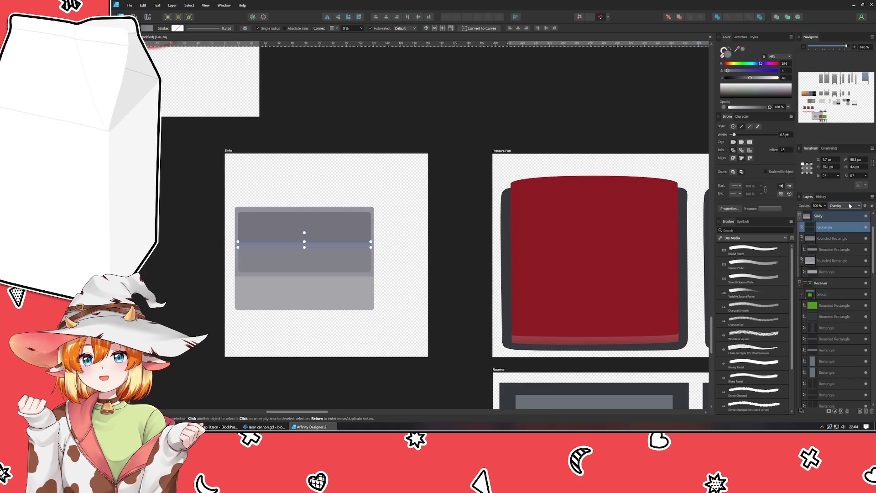
pyautogui.scroll(1, 850, 205)
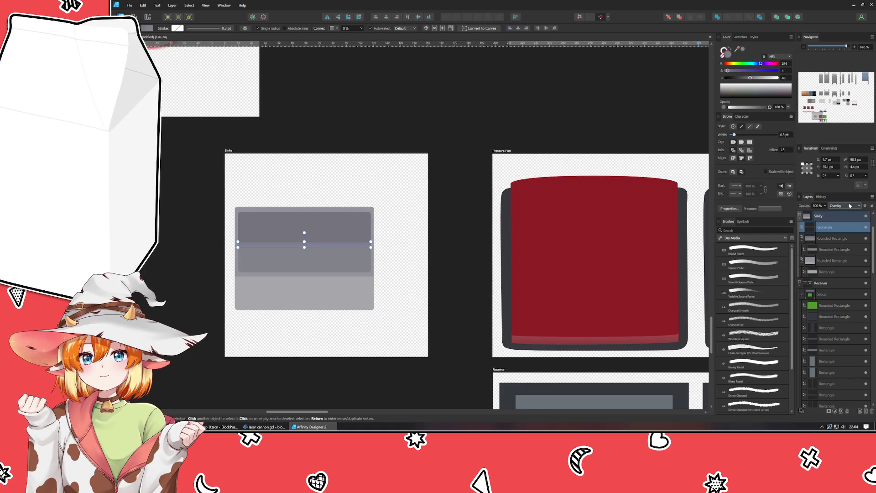
pyautogui.click(442, 319)
pyautogui.scroll(3, 266, 248)
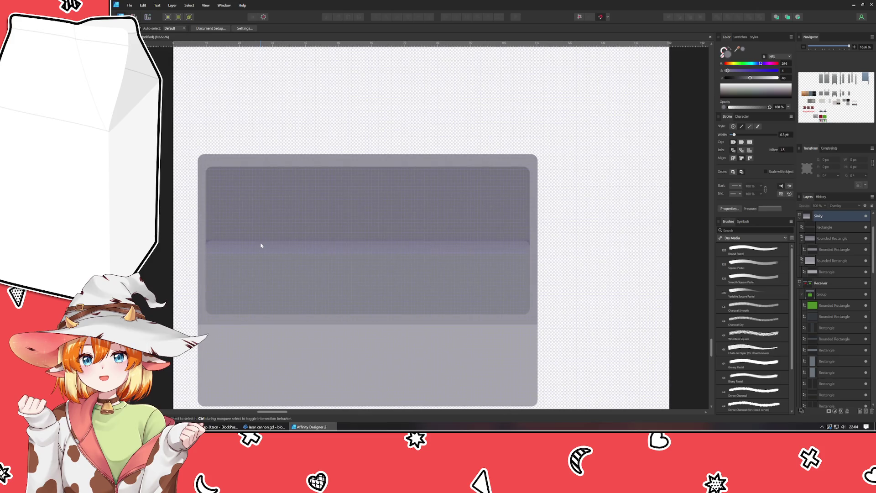
# Step: Set the thin strip's blend mode back to Normal
pyautogui.click(257, 297)
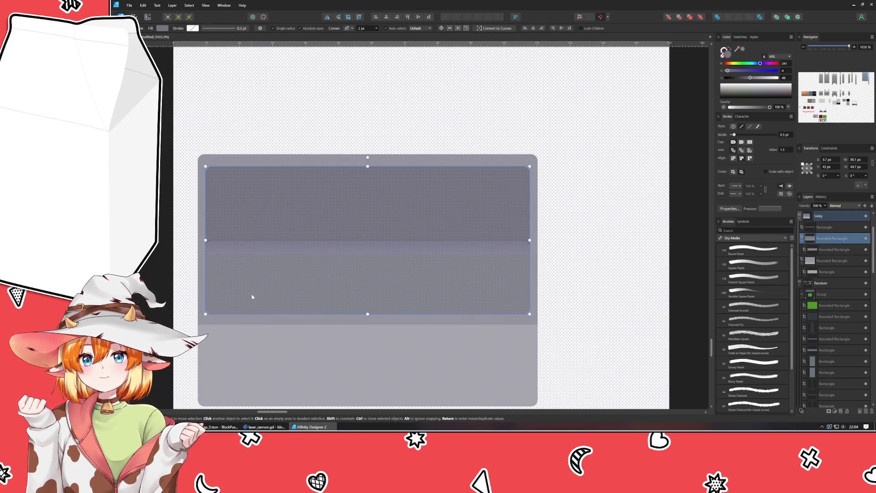
pyautogui.click(254, 221)
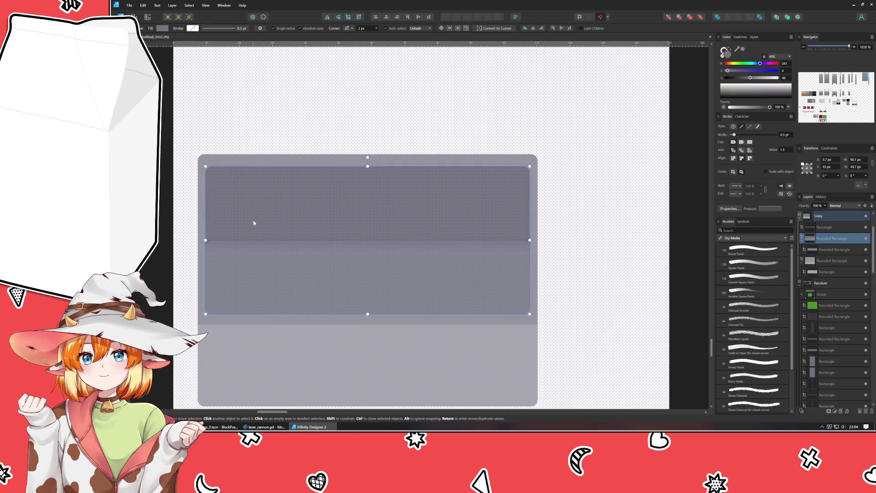
pyautogui.hotkey('ctrl', 'd')
pyautogui.click(244, 288)
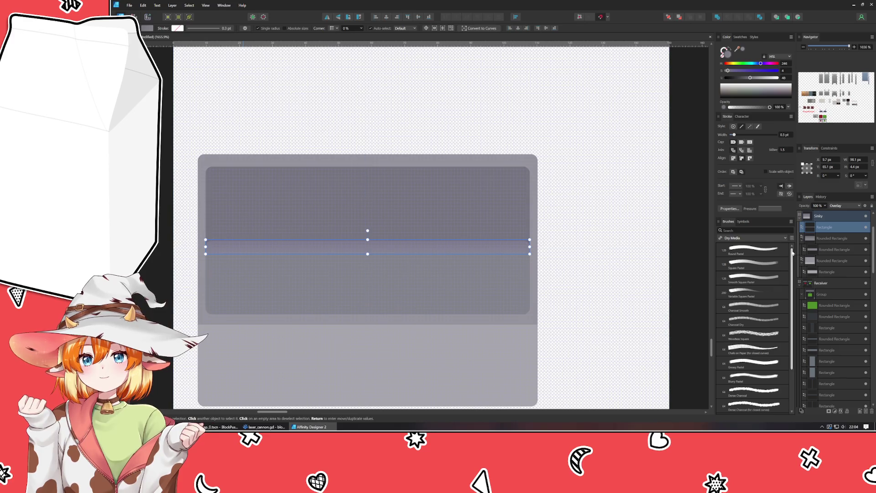
pyautogui.click(846, 206)
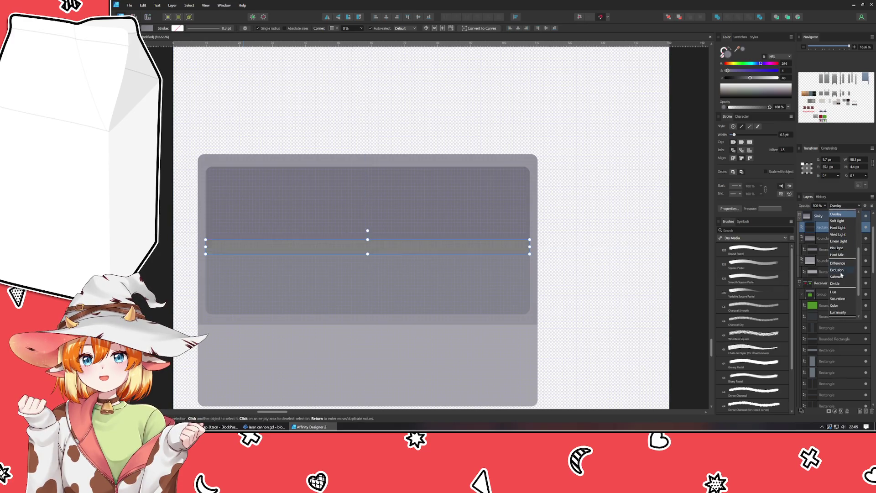
pyautogui.scroll(-2, 841, 297)
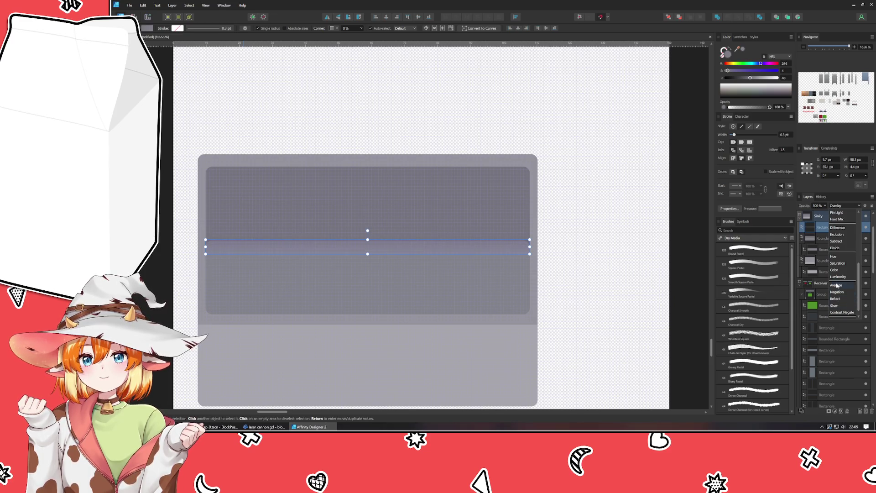
pyautogui.scroll(6, 835, 255)
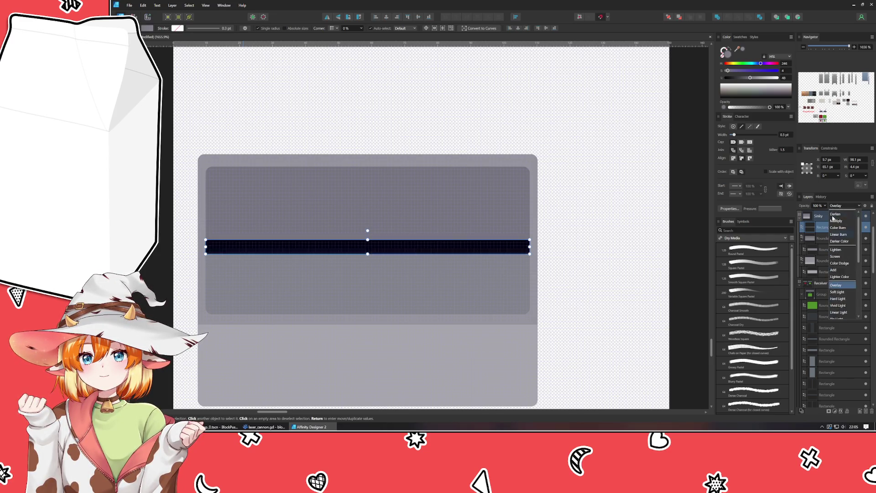
pyautogui.click(835, 213)
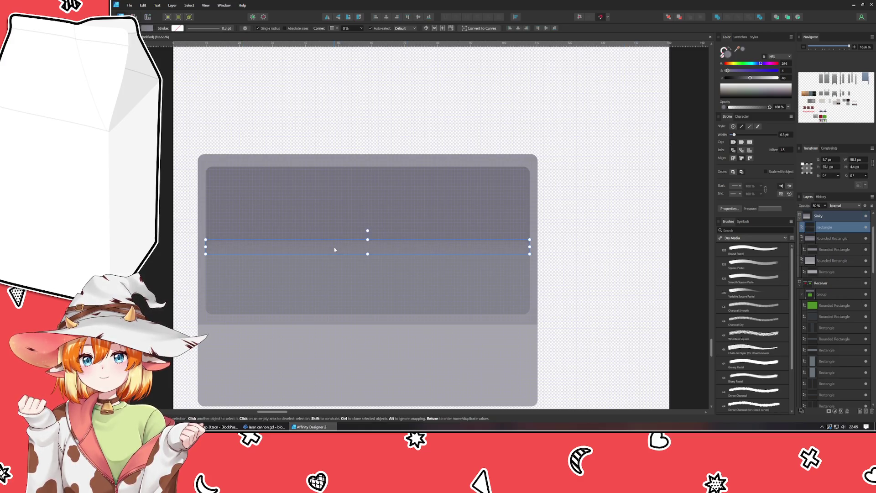
# Step: Compare the strip against the sink by deselecting and reselecting it
pyautogui.click(633, 303)
pyautogui.click(447, 248)
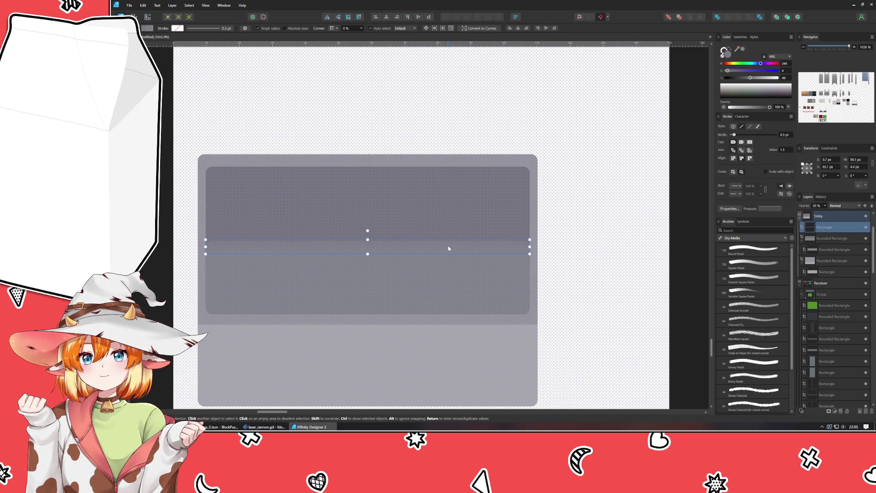
pyautogui.click(578, 256)
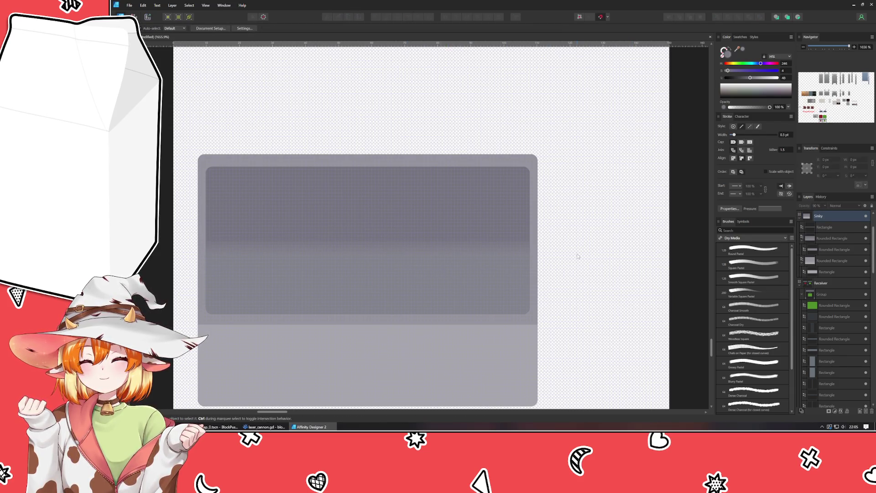
pyautogui.click(450, 249)
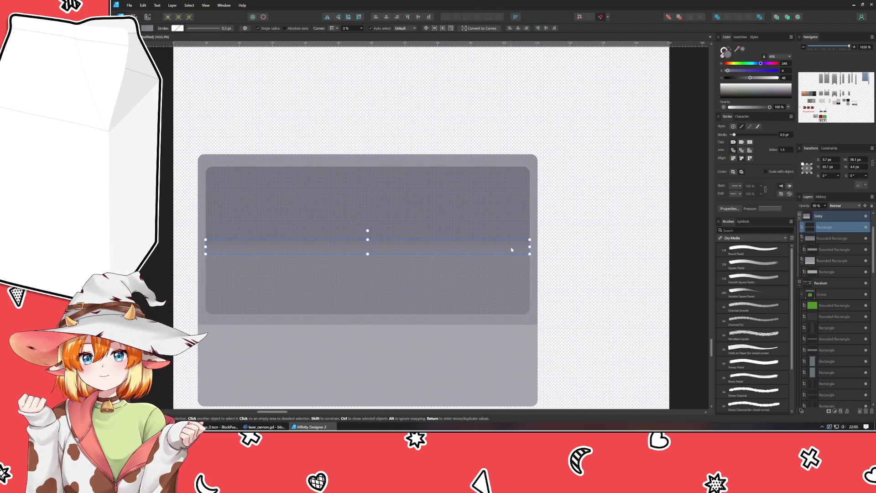
pyautogui.click(565, 274)
pyautogui.click(357, 252)
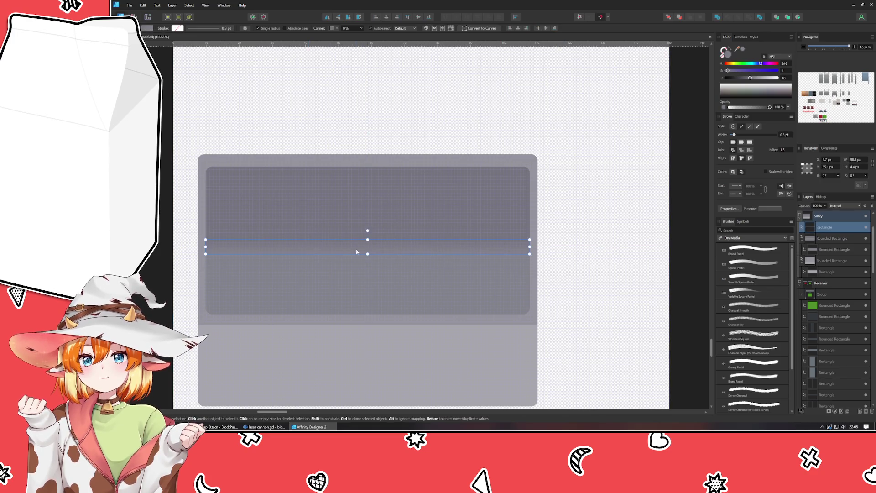
pyautogui.press('g')
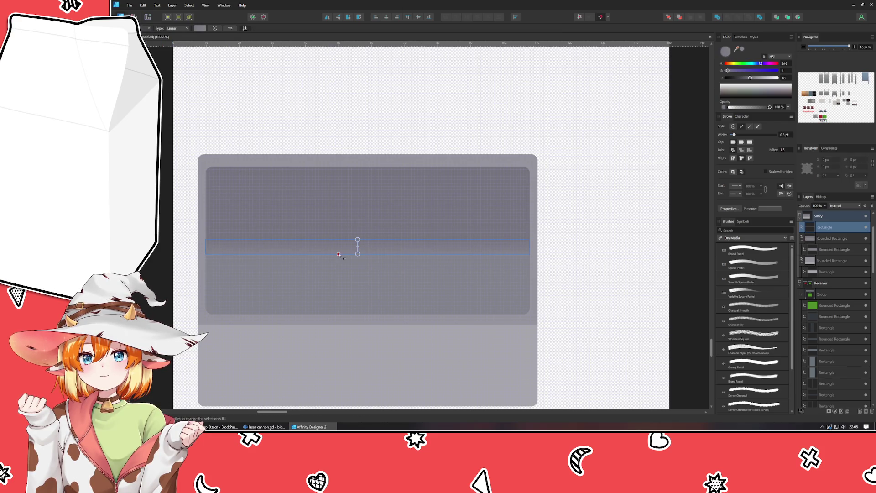
# Step: Redraw the thin strip's gradient so it runs vertically across the strip
pyautogui.click(358, 241)
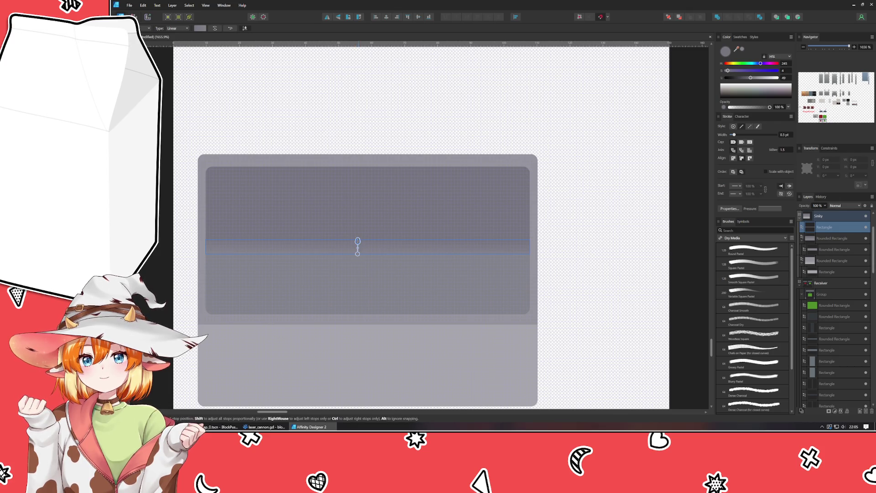
pyautogui.moveTo(359, 243); pyautogui.dragTo(206, 240)
pyautogui.moveTo(358, 254); pyautogui.dragTo(205, 254)
pyautogui.press('v')
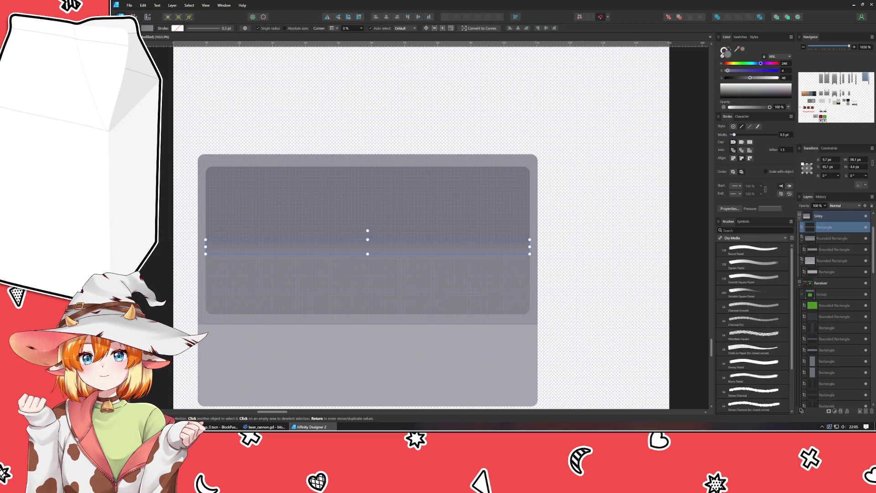
# Step: Duplicate the strip and nest the copy inside the Rounded Rectangle layer
pyautogui.hotkey('ctrl', 'j')
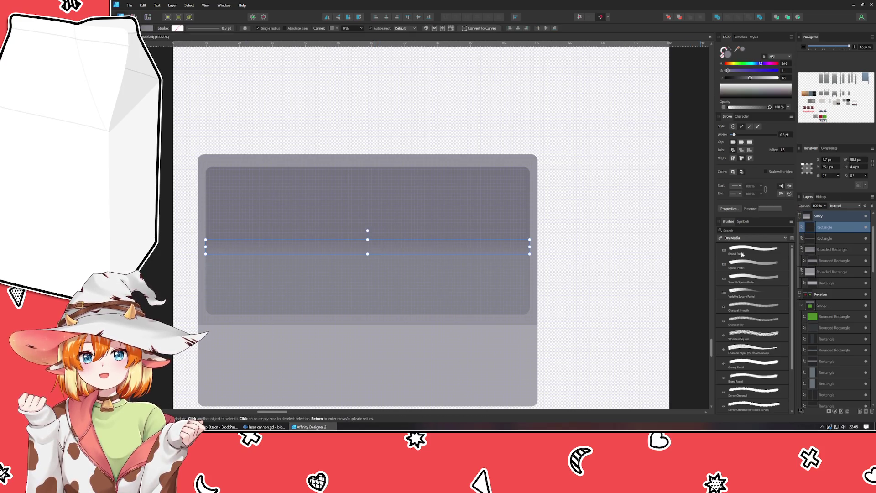
pyautogui.click(839, 243)
pyautogui.moveTo(827, 242); pyautogui.dragTo(830, 257)
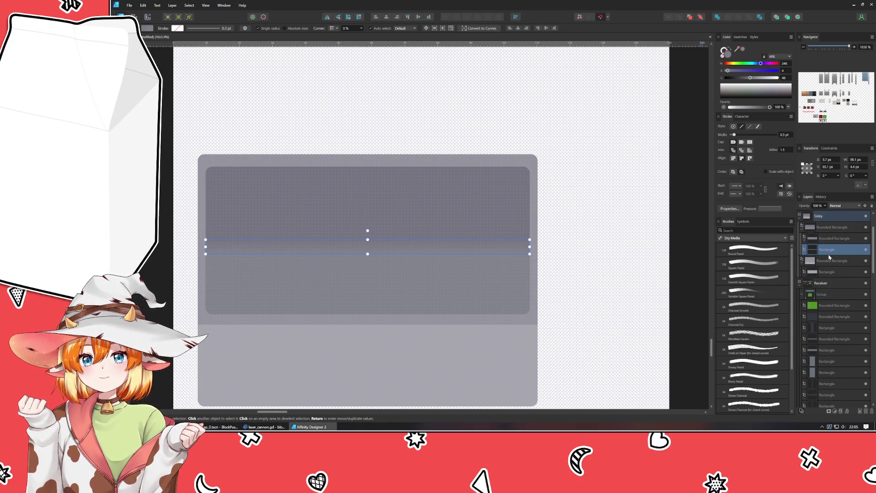
# Step: Make the nested strip copy 0% opacity and nudge the other strip up slightly
pyautogui.click(589, 249)
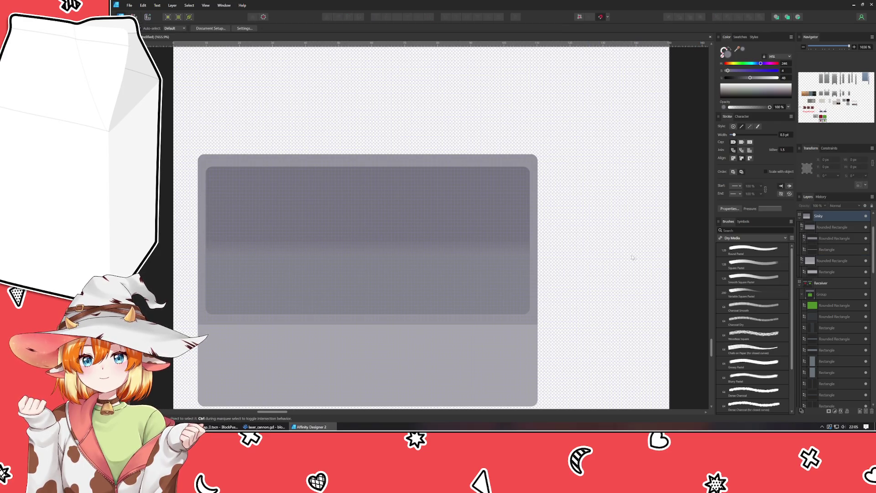
pyautogui.click(833, 250)
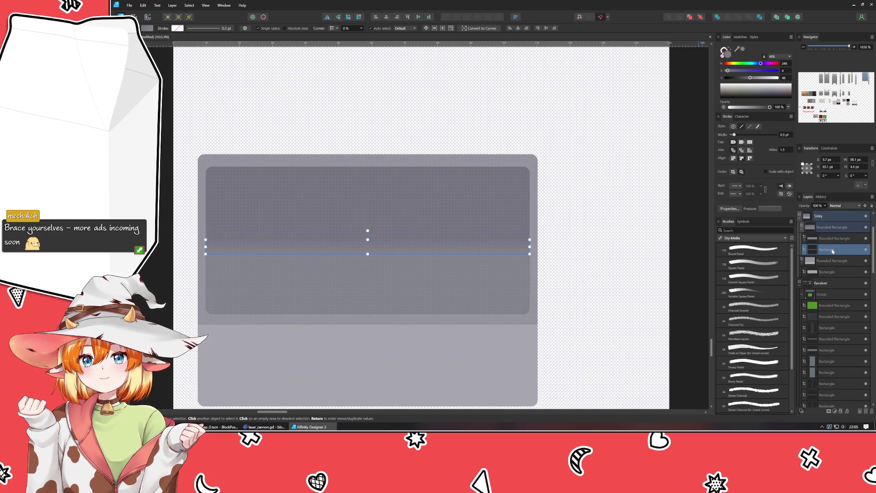
pyautogui.hotkey('ctrl', 'd')
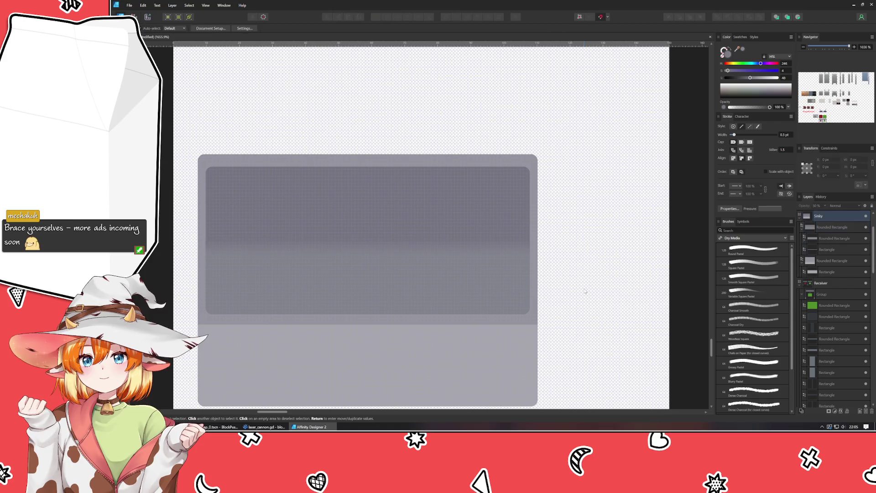
pyautogui.click(834, 251)
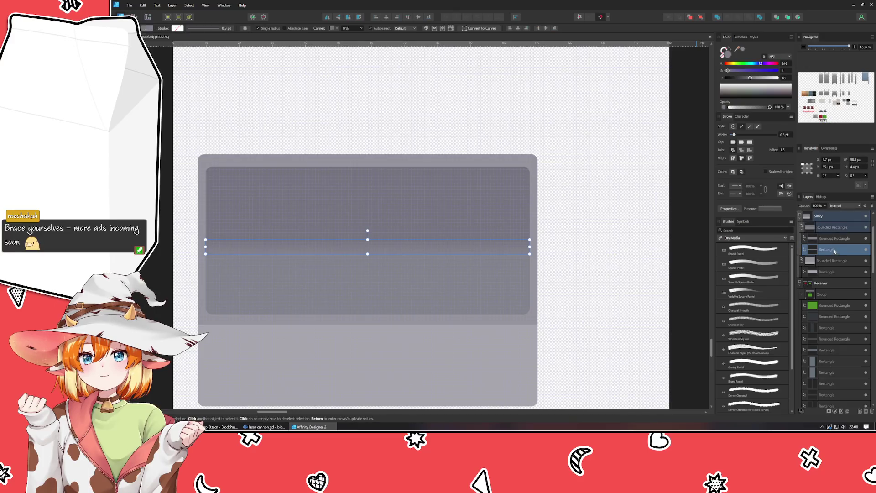
pyautogui.click(804, 240)
pyautogui.click(828, 240)
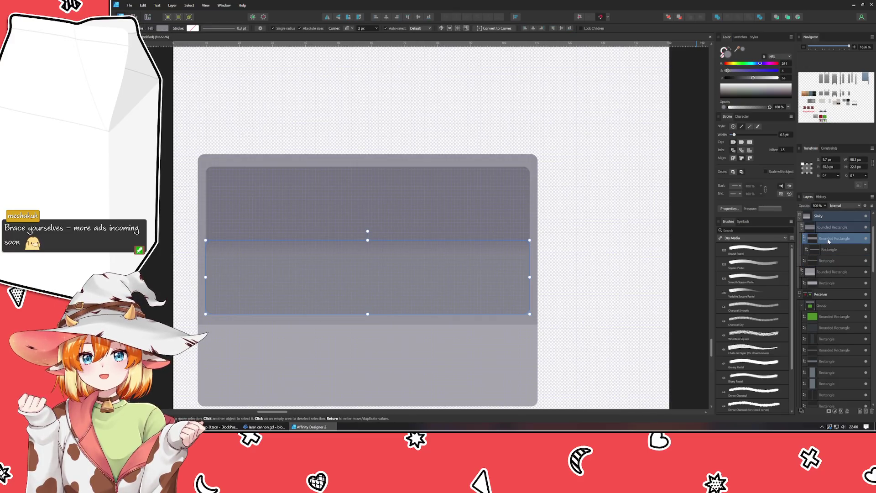
pyautogui.click(828, 252)
pyautogui.press('0')
pyautogui.press('0')
pyautogui.click(660, 281)
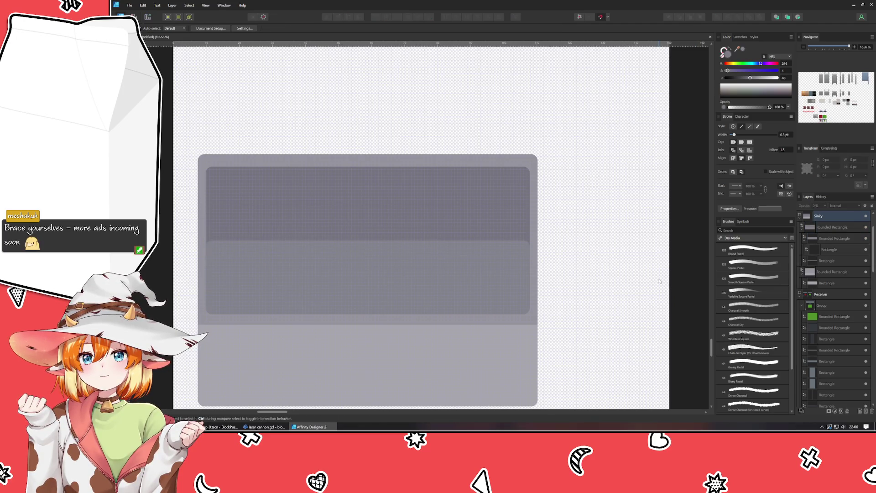
pyautogui.click(831, 261)
pyautogui.press('Up')
pyautogui.press('Up')
pyautogui.press('Up')
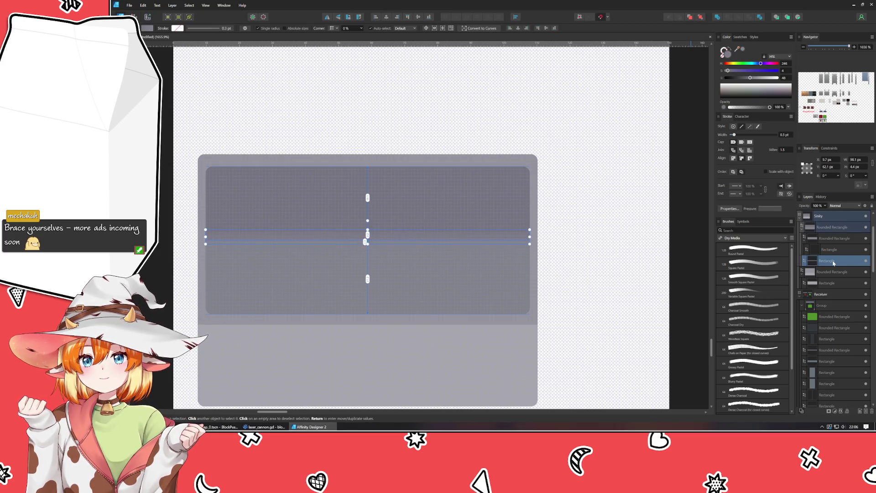
pyautogui.click(615, 259)
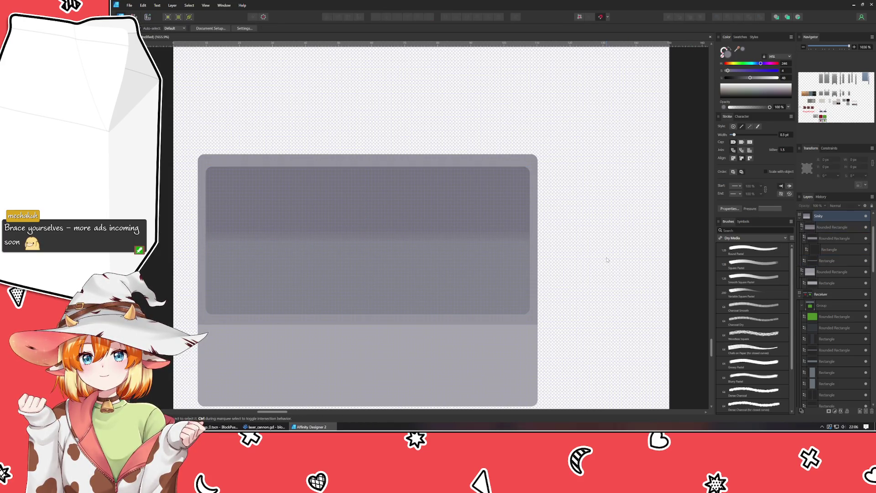
# Step: Delete the thin rectangle strip from the sink
pyautogui.scroll(-5, 607, 259)
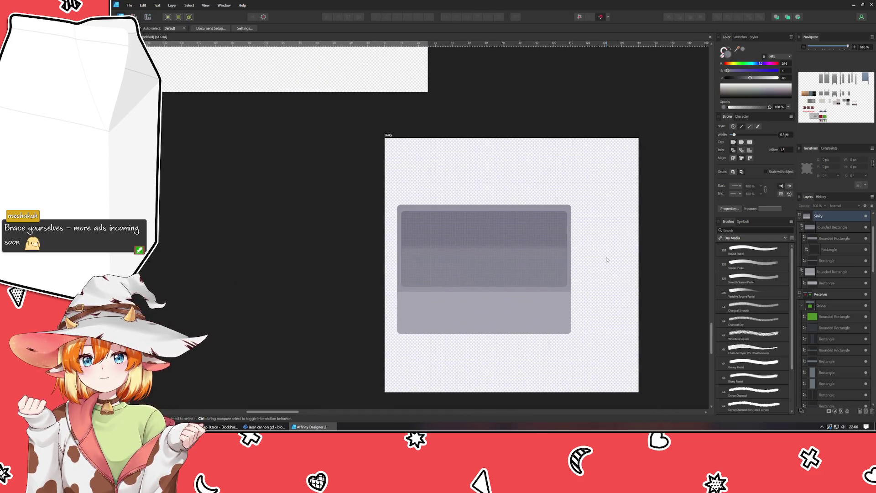
pyautogui.scroll(5, 607, 259)
pyautogui.click(831, 250)
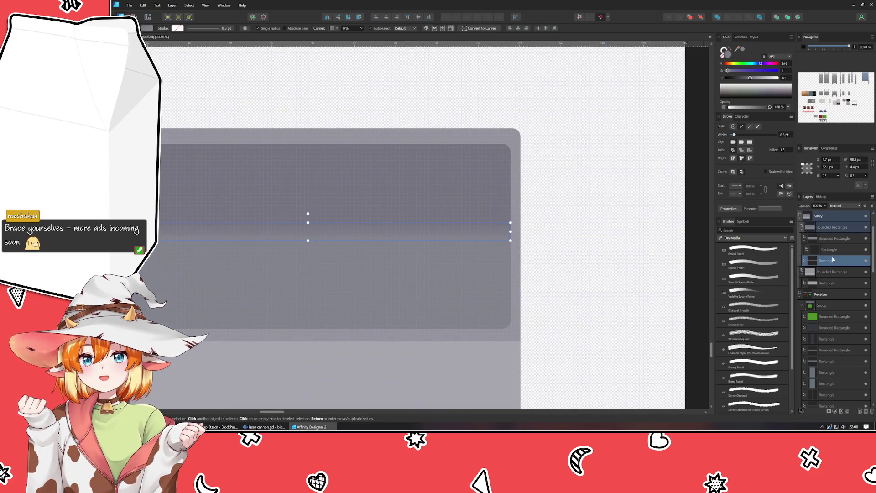
pyautogui.press('Delete')
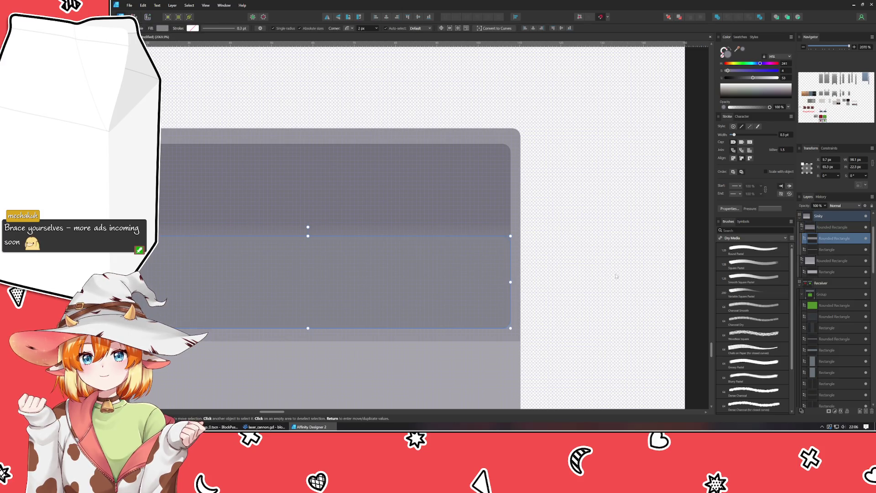
pyautogui.click(592, 276)
# Step: Check the kitchen sink reference images in the browser, then return to the drawing
pyautogui.scroll(-3, 589, 276)
pyautogui.scroll(1, 502, 282)
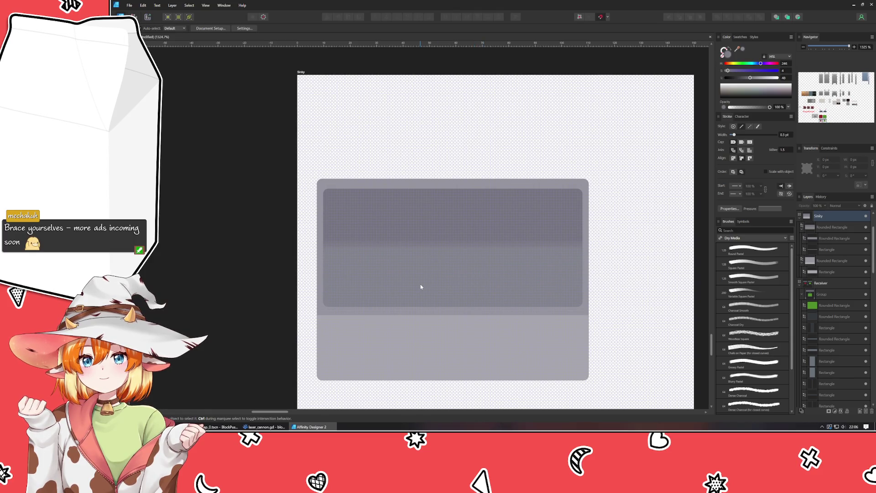
pyautogui.hscroll(2, 419, 288)
pyautogui.hotkey('alt', 'Tab')
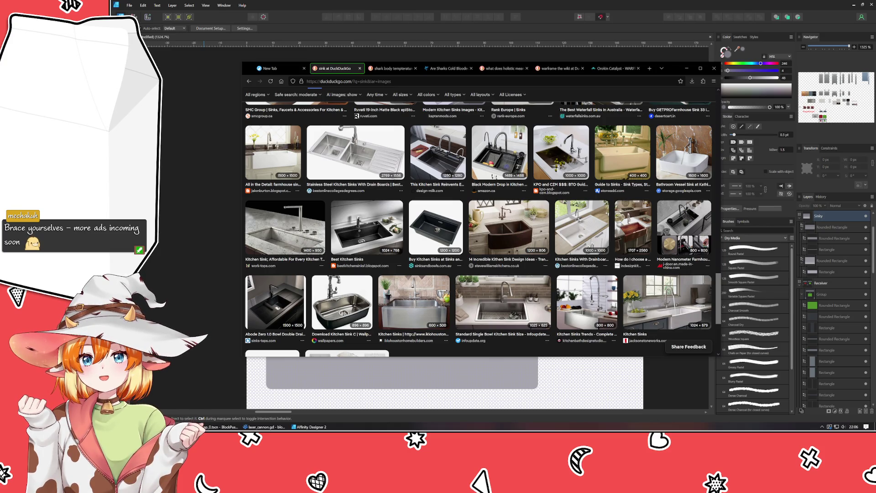
pyautogui.hotkey('alt', 'Tab')
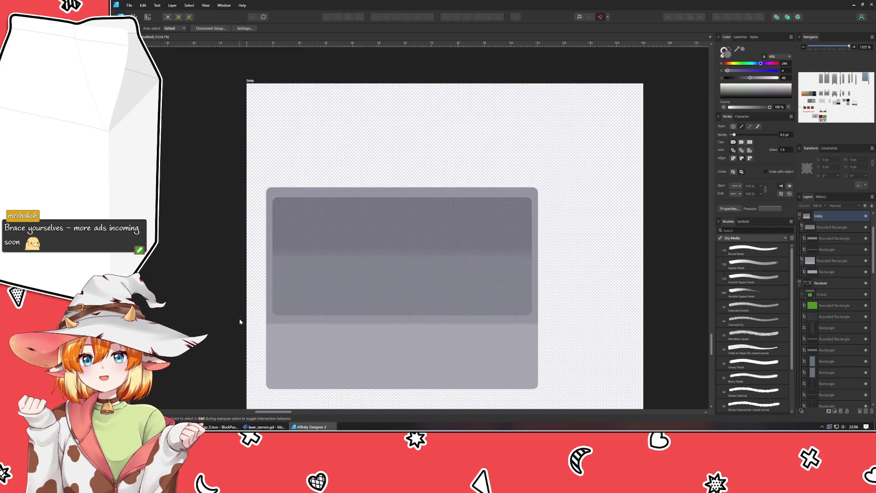
# Step: Draw a small oval drain in the basin, shorten it slightly and centre it horizontally
pyautogui.scroll(2, 261, 324)
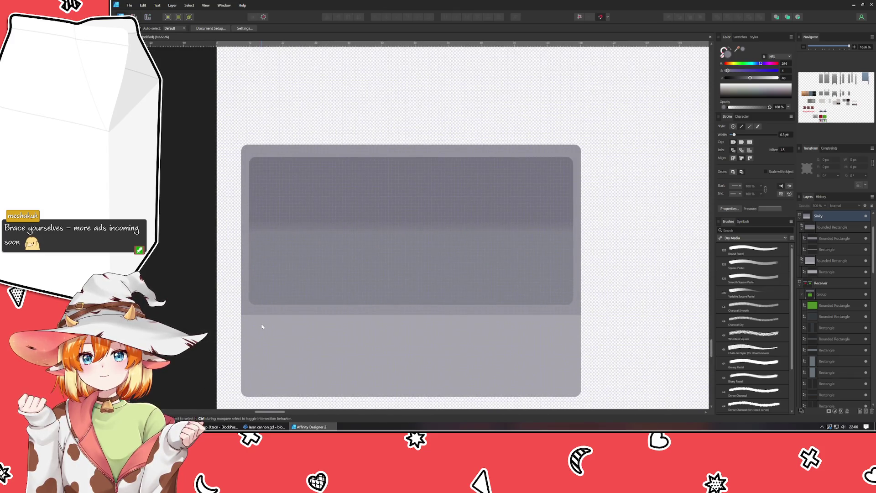
pyautogui.hscroll(3, 240, 325)
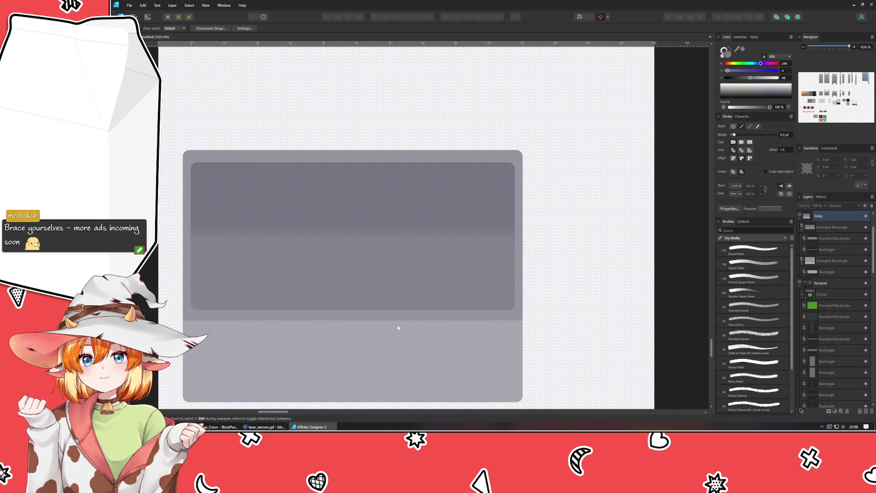
pyautogui.press('m')
pyautogui.moveTo(344, 269)
pyautogui.mouseDown()
pyautogui.moveTo(377, 296)
pyautogui.moveTo(352, 282)
pyautogui.mouseUp()
pyautogui.press('v')
pyautogui.moveTo(353, 296)
pyautogui.mouseDown()
pyautogui.moveTo(371, 278)
pyautogui.moveTo(354, 293)
pyautogui.mouseUp()
pyautogui.moveTo(357, 287); pyautogui.dragTo(365, 284)
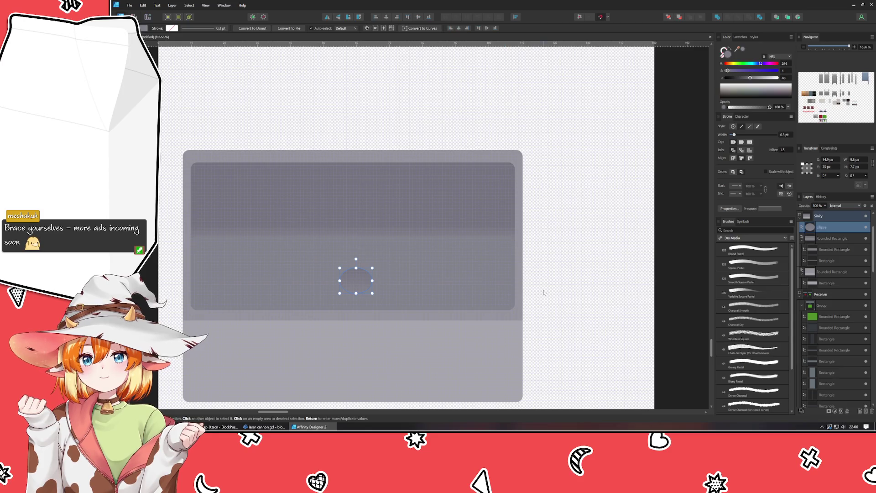
# Step: Raise the drain oval's Lightness in the Color panel to a pale grey
pyautogui.moveTo(735, 78); pyautogui.dragTo(764, 81)
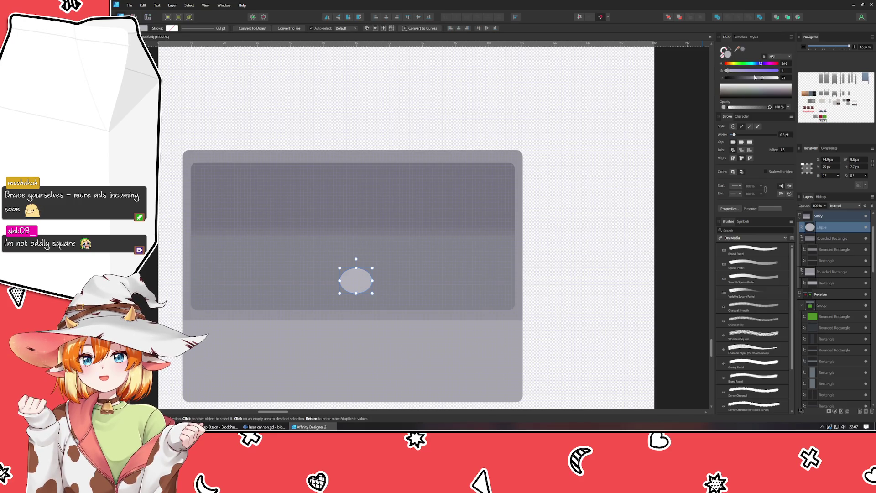
pyautogui.moveTo(766, 79); pyautogui.dragTo(762, 83)
pyautogui.click(563, 336)
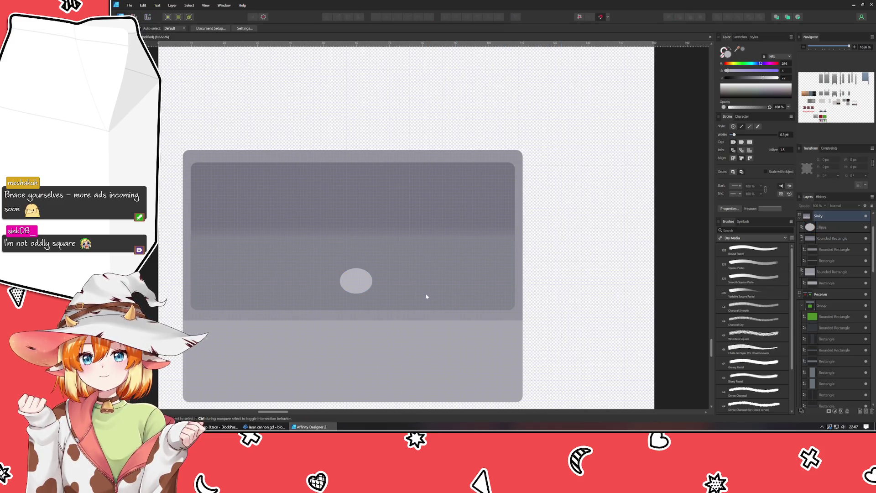
pyautogui.scroll(2, 351, 279)
pyautogui.scroll(-1, 356, 281)
pyautogui.click(364, 290)
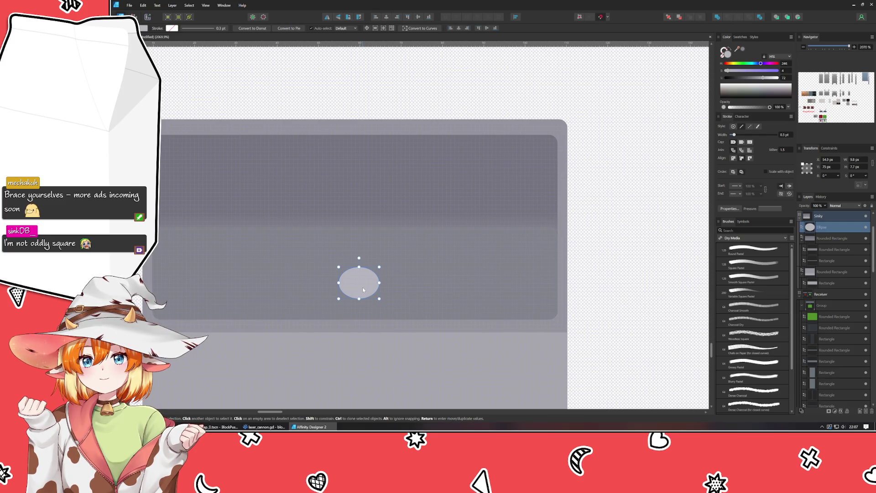
# Step: Duplicate the drain oval, then regrey the lower copy and enlarge it into a rim
pyautogui.hotkey('ctrl', 'j')
pyautogui.moveTo(382, 266); pyautogui.dragTo(381, 265)
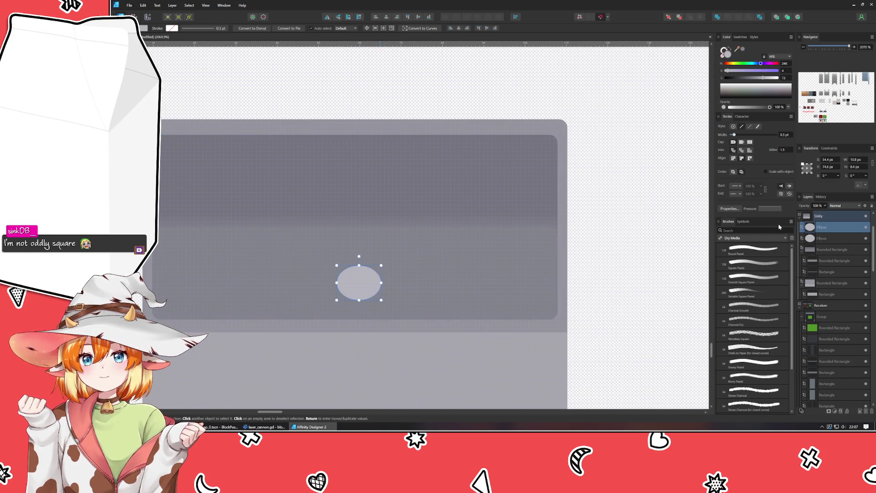
pyautogui.click(824, 238)
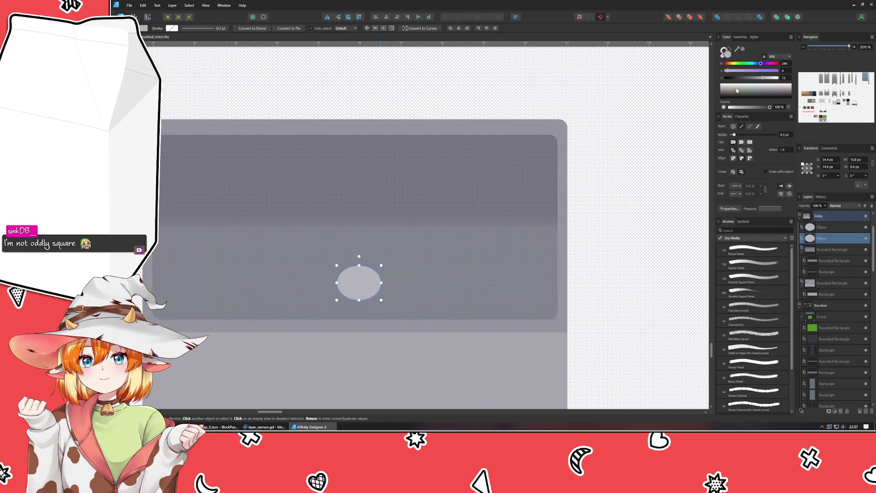
pyautogui.moveTo(734, 80); pyautogui.dragTo(750, 81)
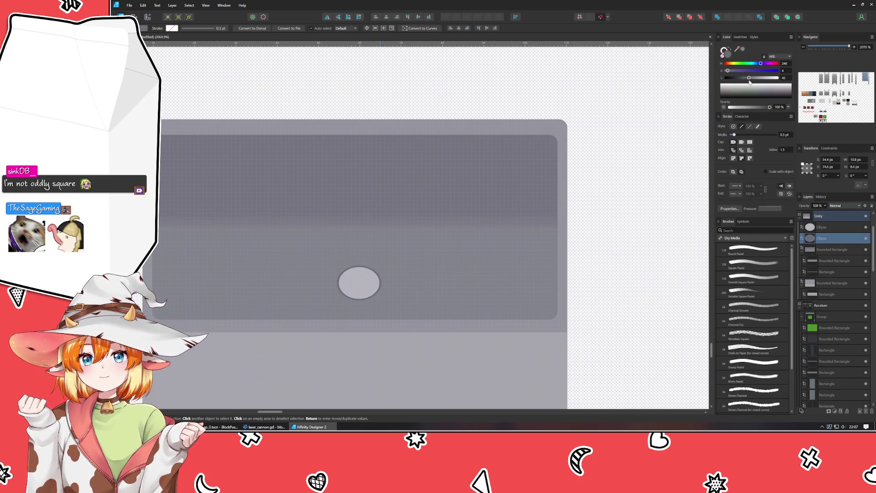
pyautogui.moveTo(750, 81); pyautogui.dragTo(751, 81)
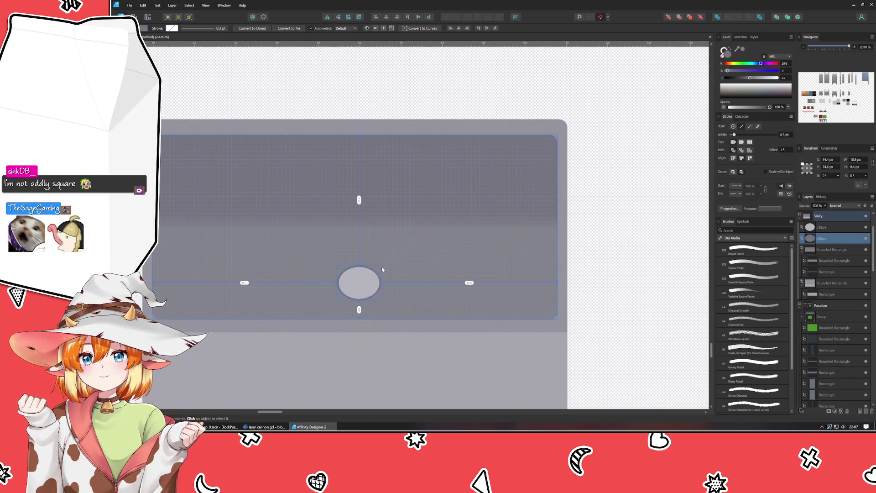
pyautogui.moveTo(379, 267); pyautogui.dragTo(382, 264)
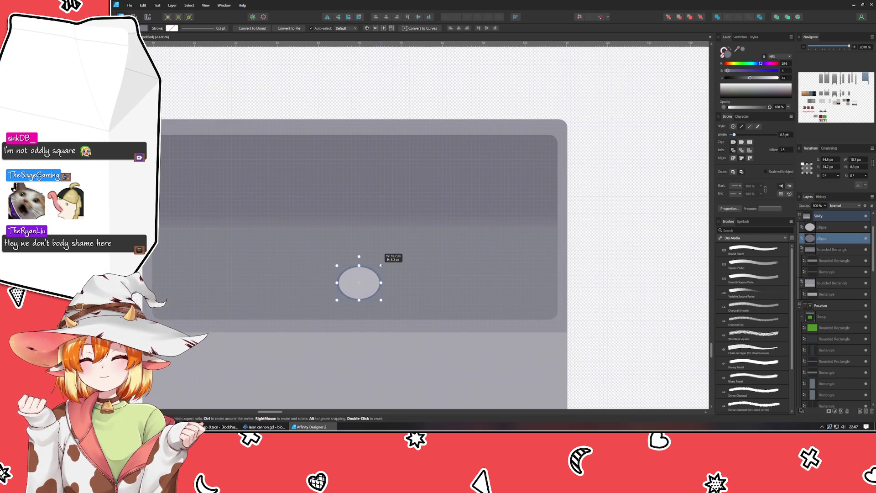
pyautogui.click(676, 254)
pyautogui.scroll(-3, 641, 257)
pyautogui.scroll(1, 641, 258)
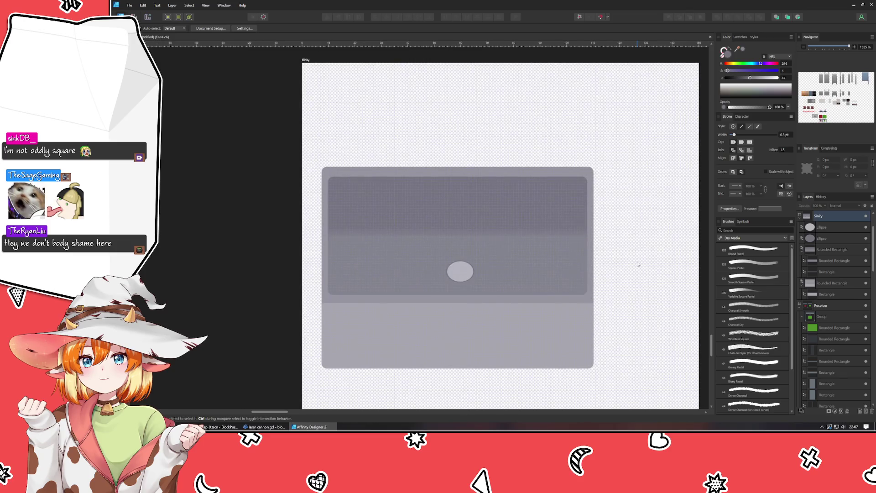
# Step: Draw a tiny, slightly flattened dark ellipse inside the drain as the first hole
pyautogui.scroll(7, 432, 272)
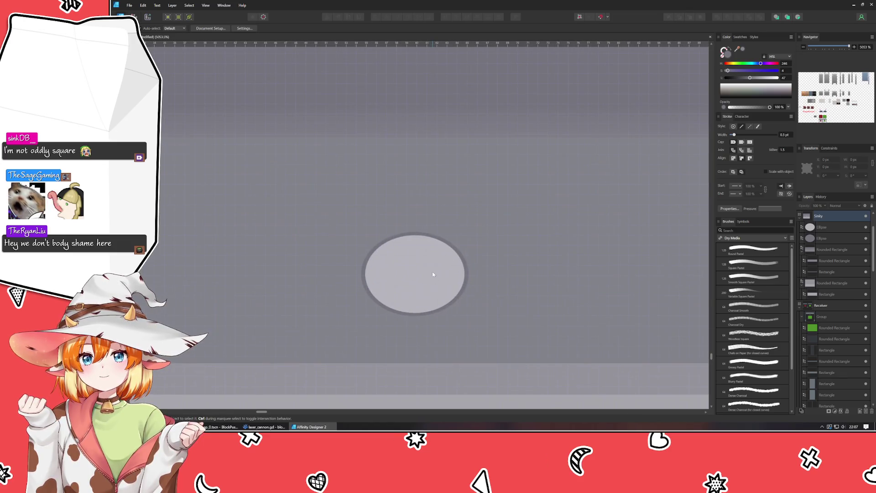
pyautogui.press('m')
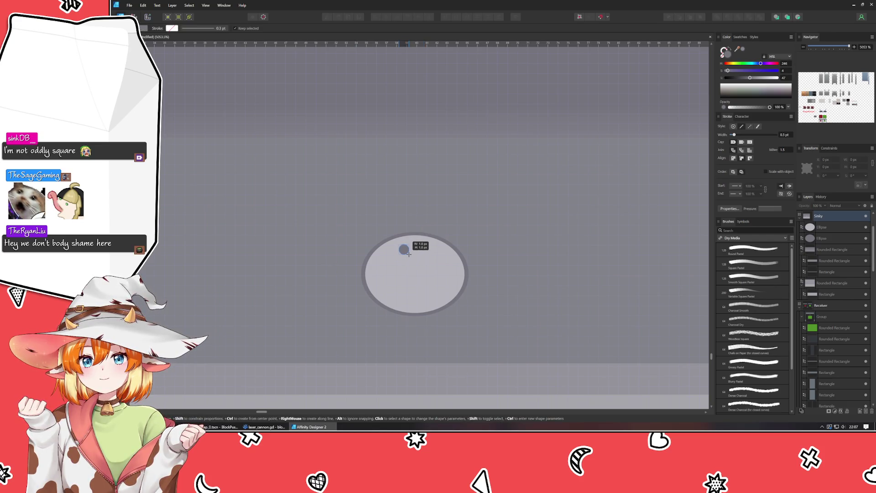
pyautogui.moveTo(409, 254); pyautogui.dragTo(409, 254)
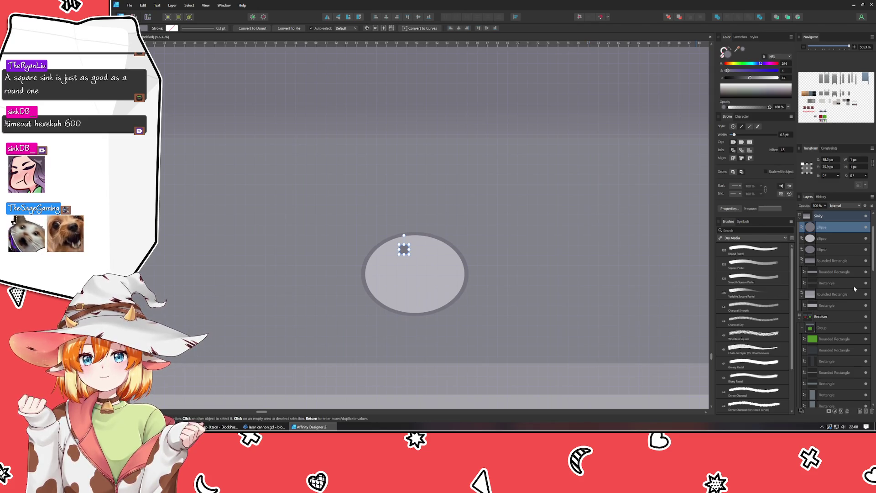
pyautogui.moveTo(750, 77); pyautogui.dragTo(733, 78)
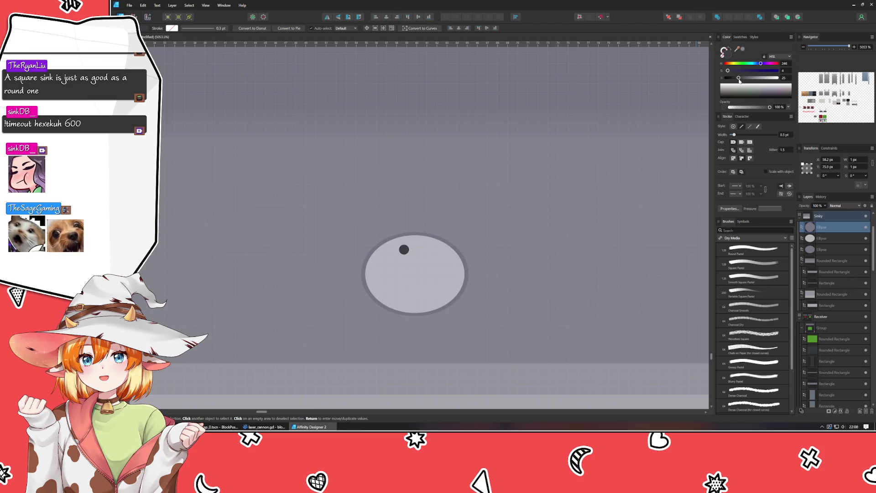
pyautogui.moveTo(740, 80); pyautogui.dragTo(740, 80)
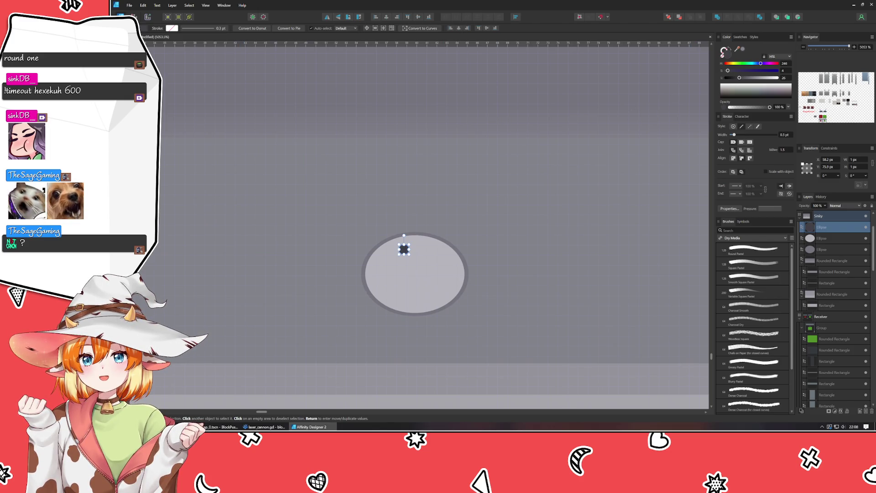
pyautogui.moveTo(404, 250); pyautogui.dragTo(417, 247)
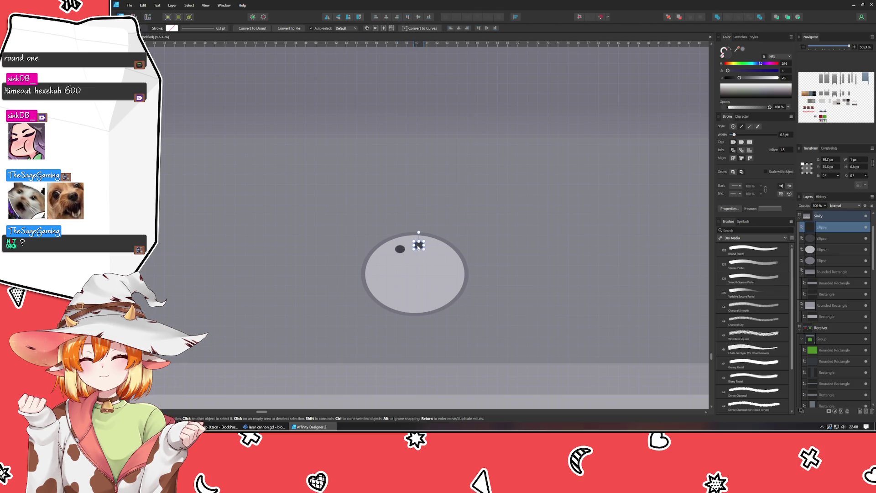
# Step: Duplicate the hole with Ctrl+J, offsetting copies down and right to build the grid
pyautogui.hotkey('ctrl', 'j')
pyautogui.moveTo(440, 245); pyautogui.dragTo(443, 271)
pyautogui.hotkey('ctrl', 'j')
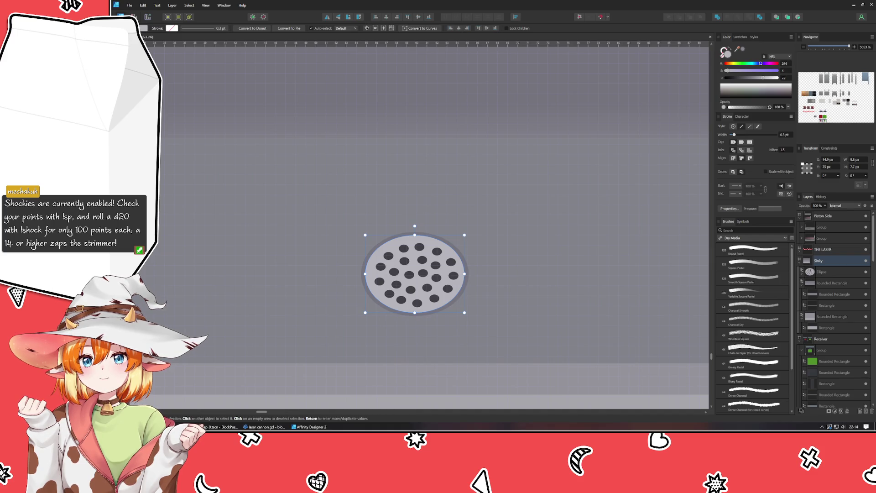
# Step: Zoom to about 3234% and pan over the perforated drain and the basin's lower edge
pyautogui.scroll(-6, 315, 284)
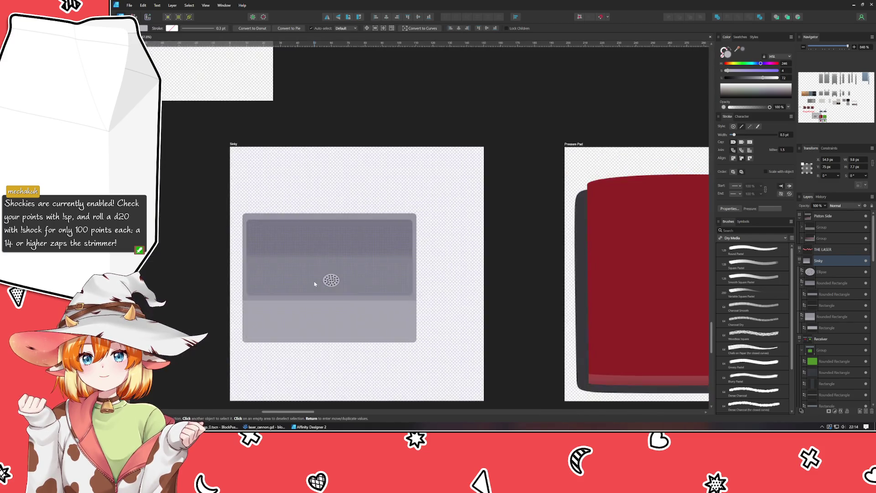
pyautogui.click(214, 300)
pyautogui.scroll(2, 249, 285)
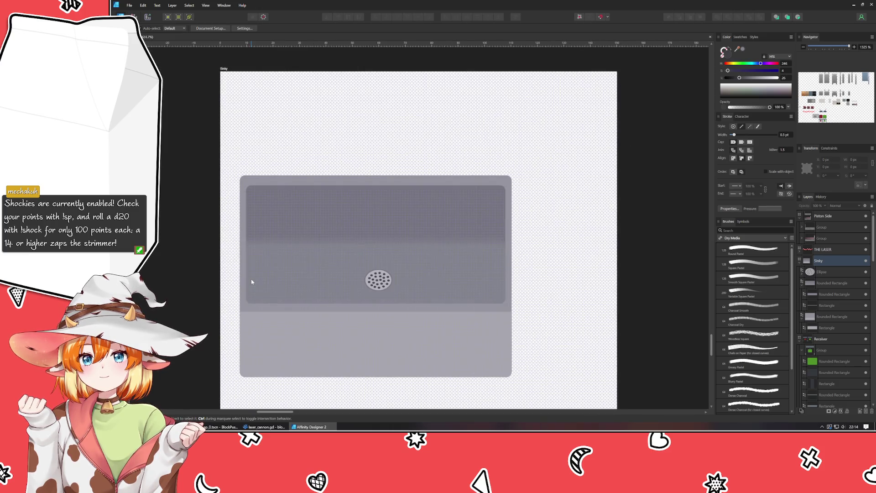
pyautogui.doubleClick(286, 267)
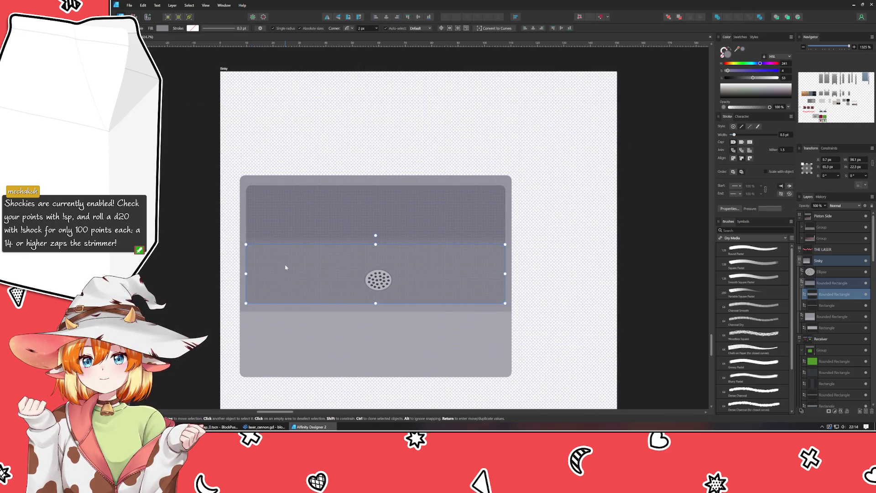
pyautogui.click(534, 303)
pyautogui.moveTo(540, 303)
pyautogui.mouseDown()
pyautogui.moveTo(521, 265)
pyautogui.moveTo(497, 258)
pyautogui.moveTo(500, 271)
pyautogui.mouseUp()
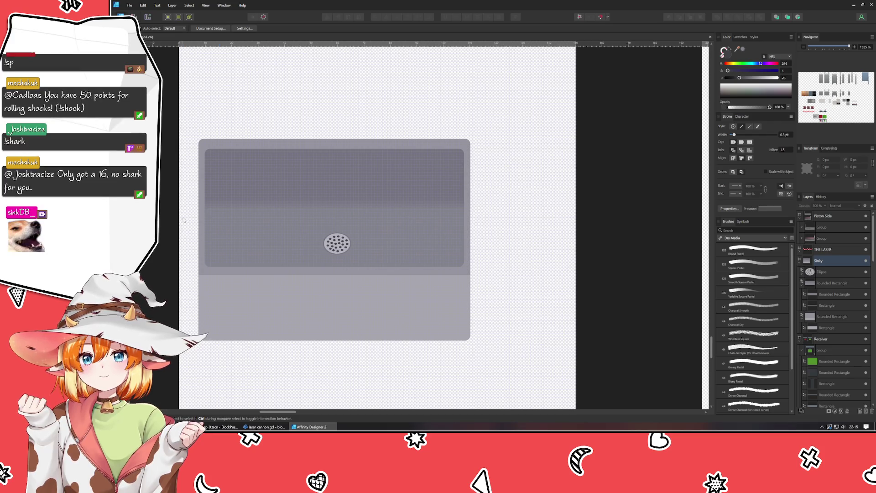
pyautogui.scroll(3, 203, 282)
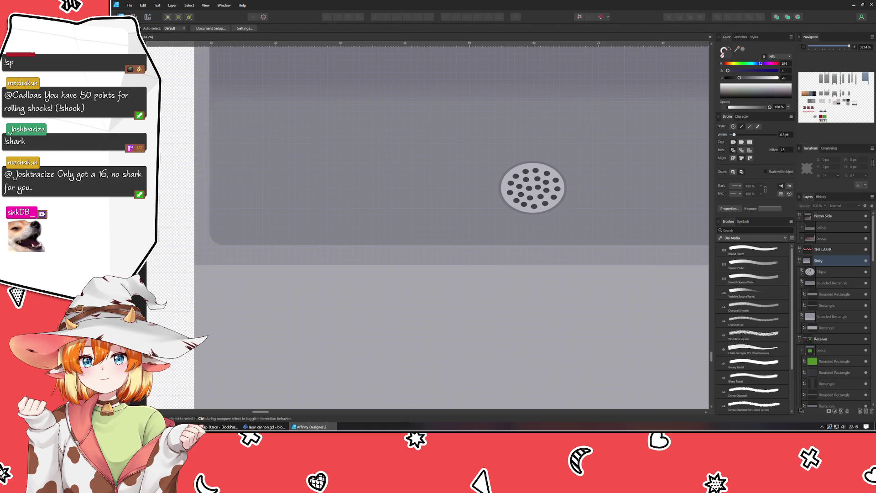
pyautogui.click(214, 256)
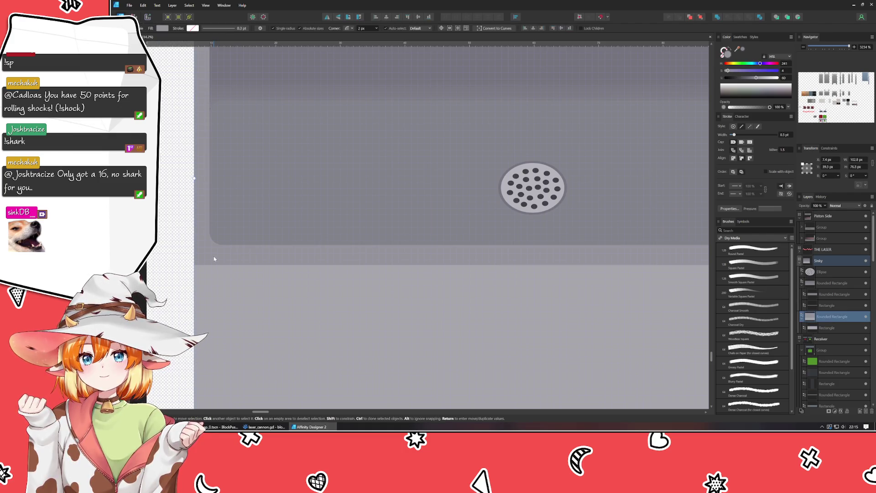
# Step: Draw a pen line across the basin's lower-left corner and bend it into an arc
pyautogui.click(179, 277)
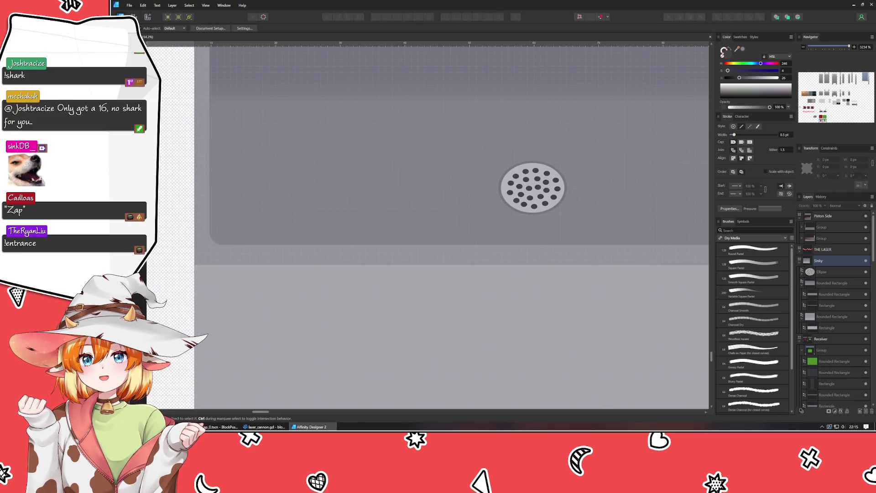
pyautogui.press('p')
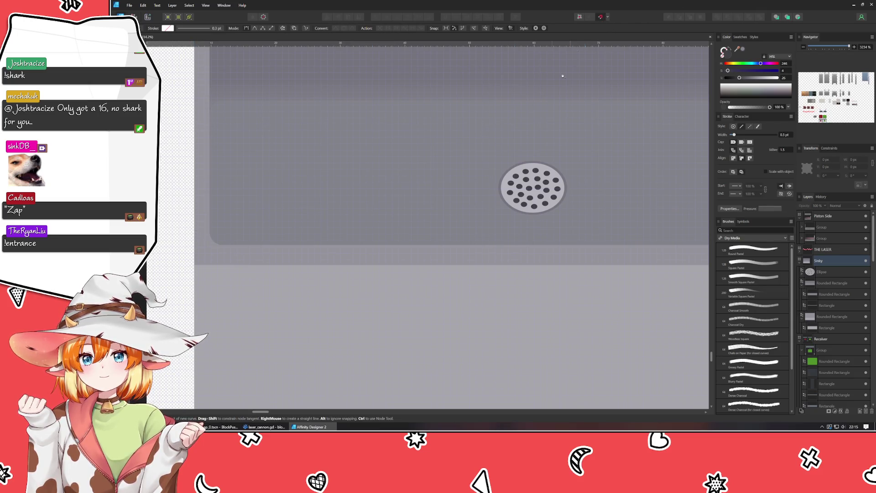
pyautogui.click(195, 231)
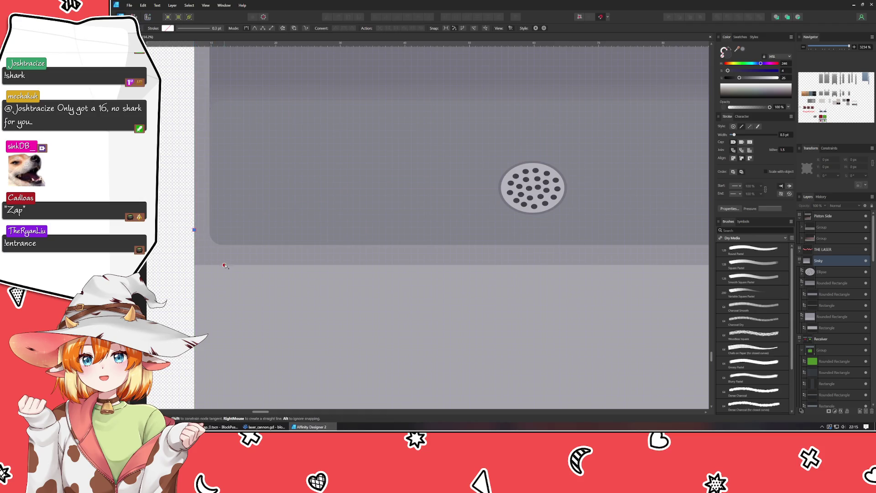
pyautogui.click(227, 264)
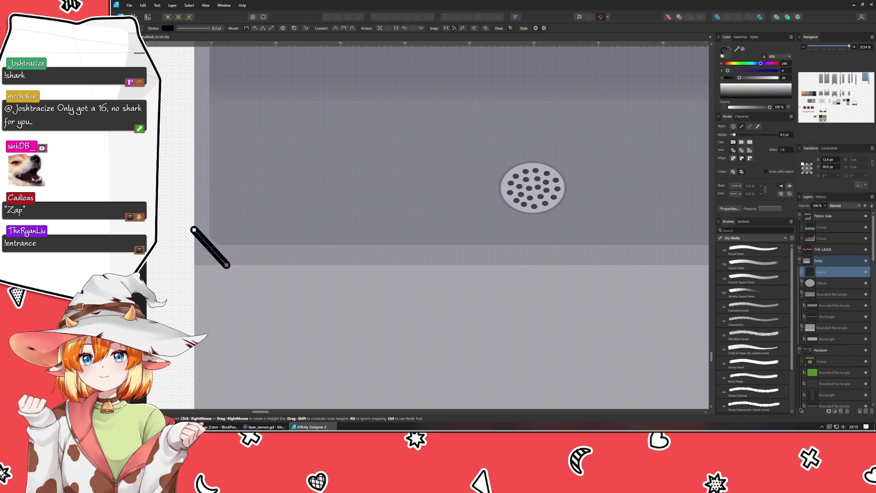
pyautogui.press('a')
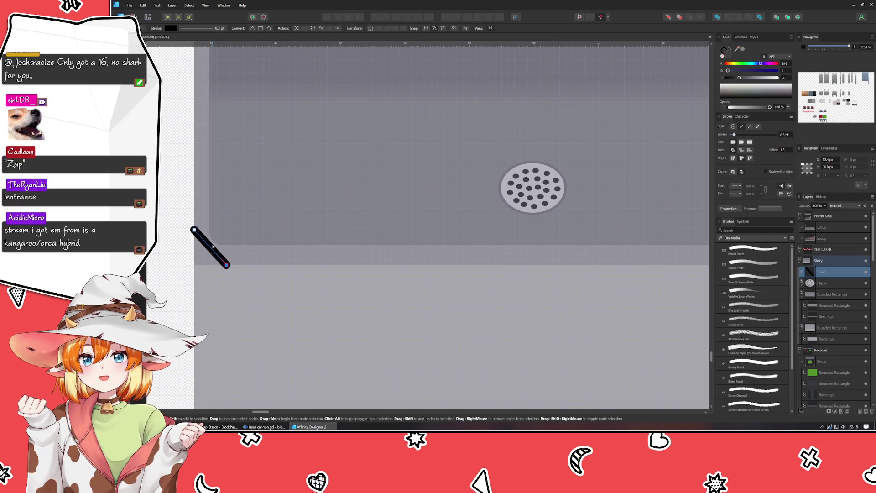
pyautogui.moveTo(210, 250); pyautogui.dragTo(200, 258)
# Step: Remove the curve's outline and fill it with the sampled basin grey, slightly lightened
pyautogui.click(725, 51)
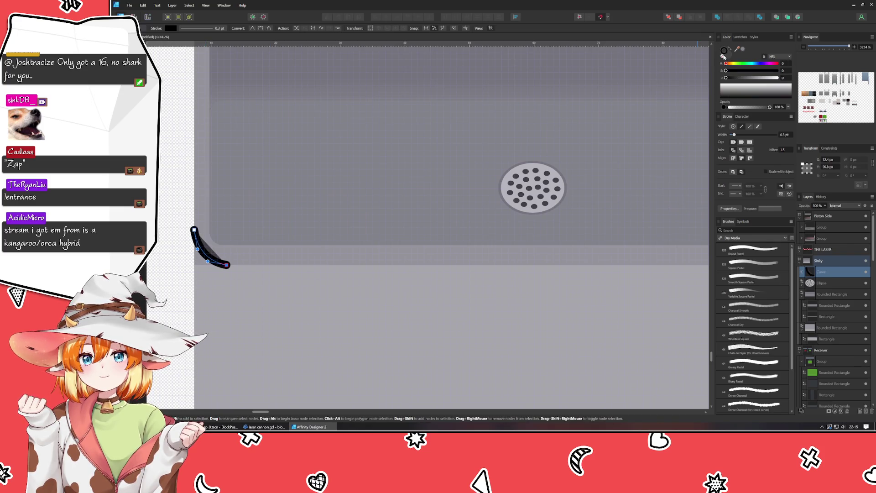
pyautogui.click(744, 49)
pyautogui.moveTo(737, 49)
pyautogui.mouseDown()
pyautogui.moveTo(696, 134)
pyautogui.moveTo(303, 259)
pyautogui.mouseUp()
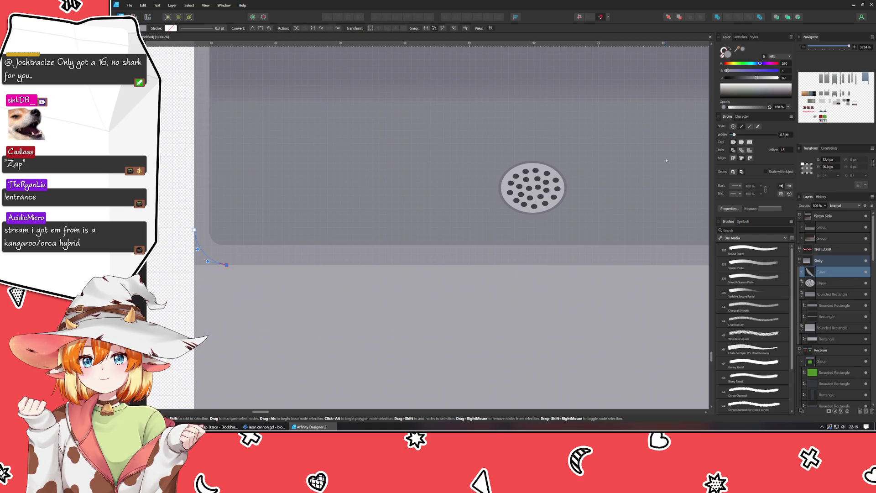
pyautogui.moveTo(754, 77); pyautogui.dragTo(759, 80)
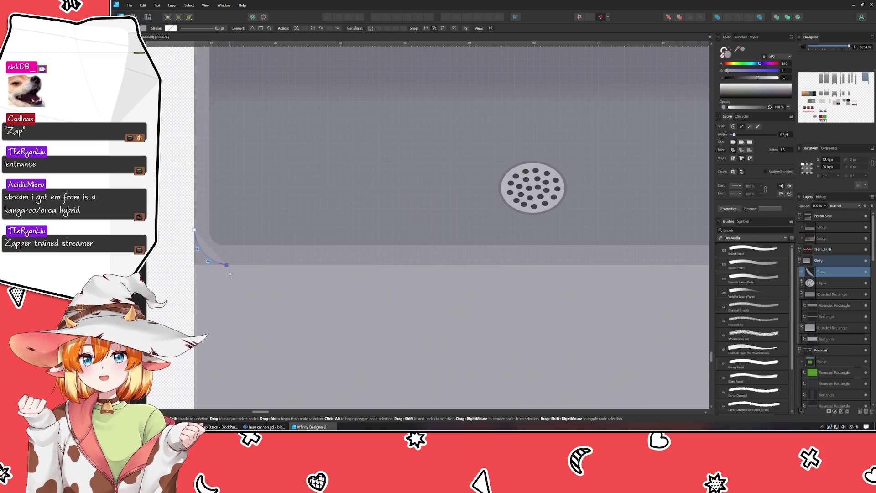
pyautogui.scroll(2, 238, 223)
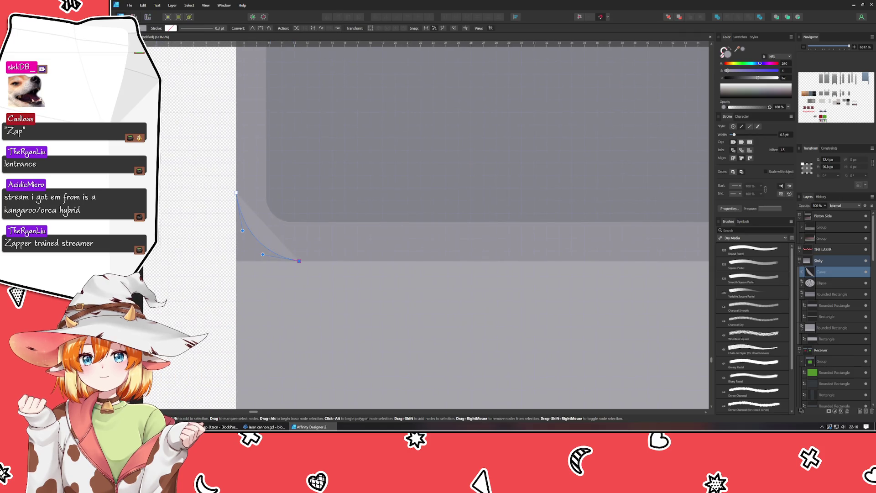
# Step: Extend the path to the lower-left corner and close it into a filled wedge
pyautogui.press('p')
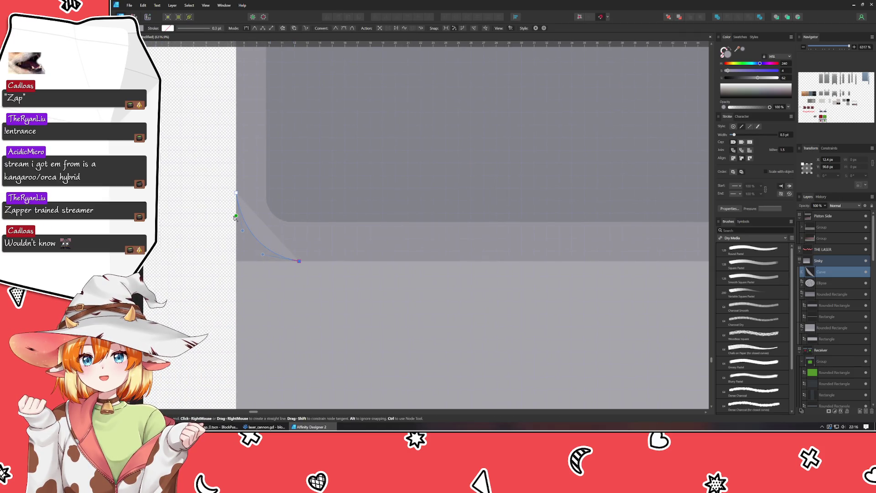
pyautogui.click(236, 261)
pyautogui.click(236, 194)
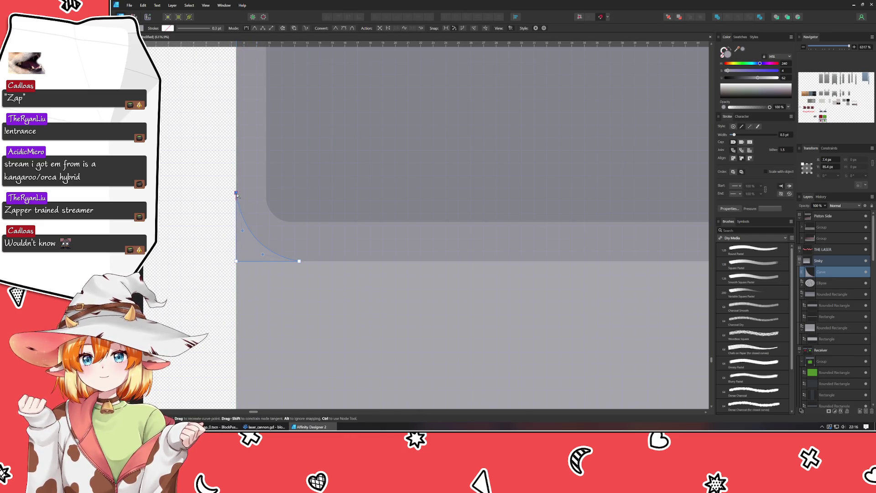
pyautogui.press('a')
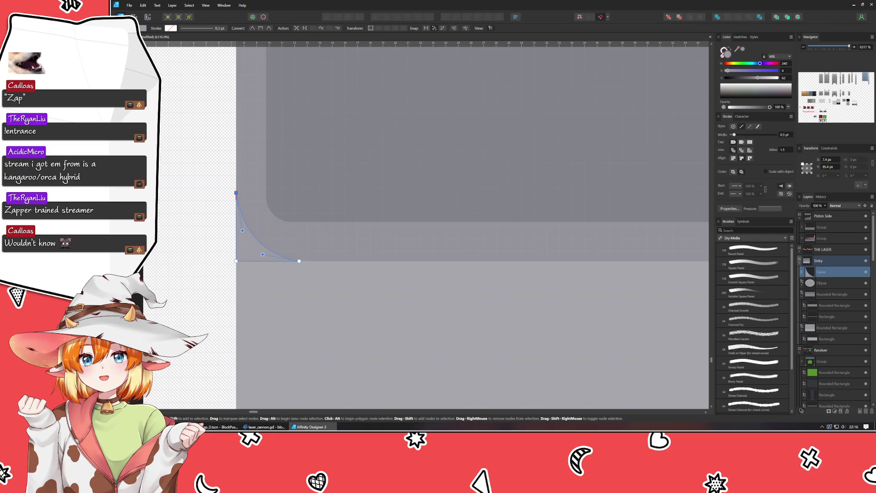
pyautogui.click(180, 195)
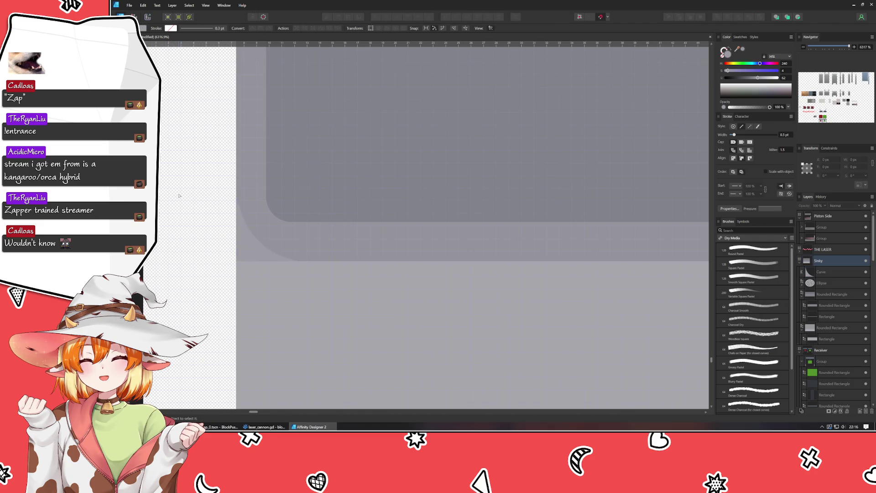
pyautogui.click(245, 254)
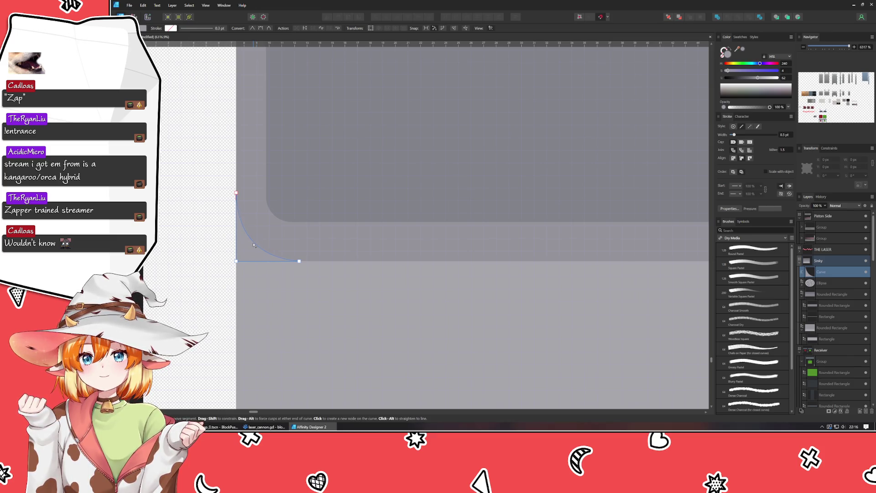
pyautogui.click(212, 245)
pyautogui.scroll(-1, 219, 246)
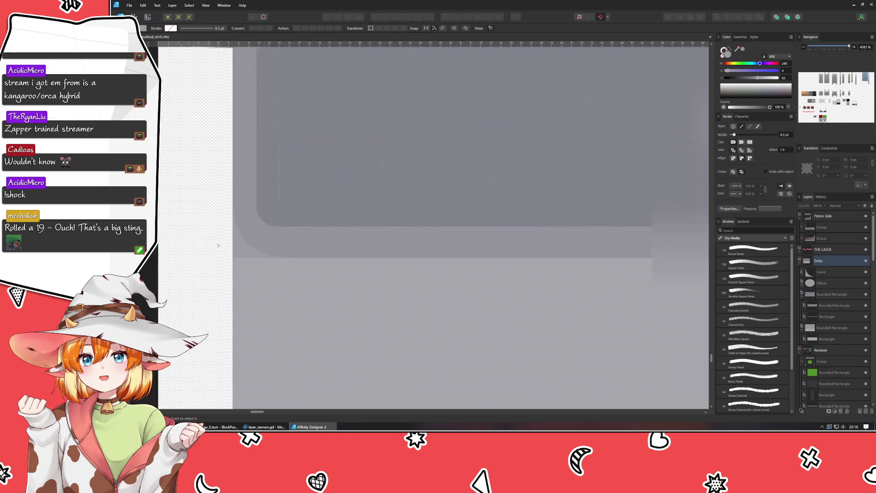
# Step: Stretch the wedge's curve further right along the bottom edge, deleting the extra end node
pyautogui.scroll(-3, 218, 245)
pyautogui.scroll(4, 243, 248)
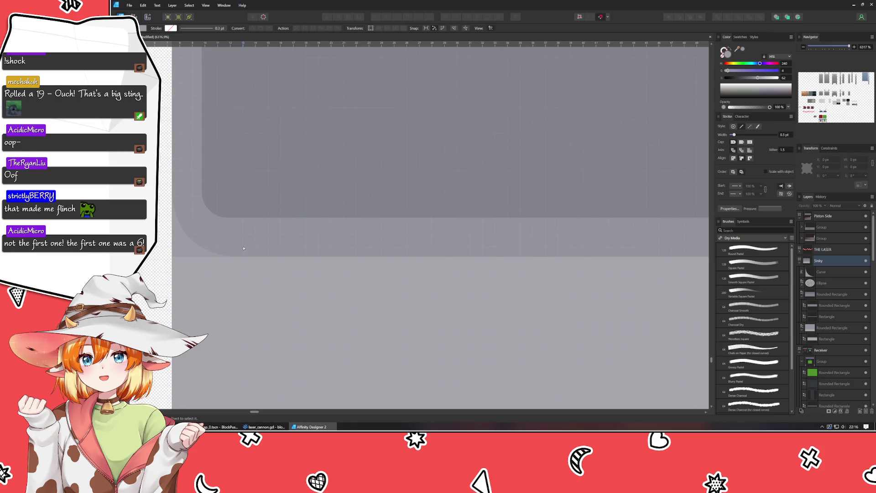
pyautogui.click(191, 251)
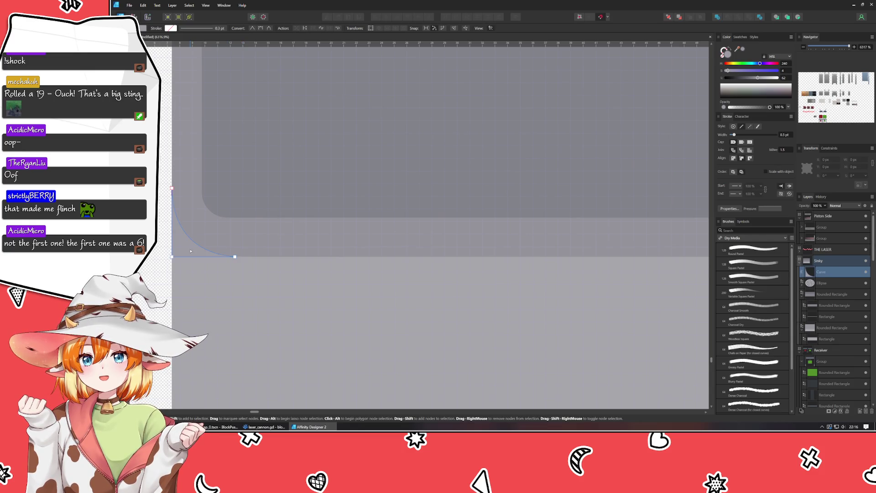
pyautogui.moveTo(235, 256)
pyautogui.mouseDown()
pyautogui.moveTo(249, 257)
pyautogui.moveTo(235, 254)
pyautogui.moveTo(239, 248)
pyautogui.moveTo(253, 258)
pyautogui.mouseUp()
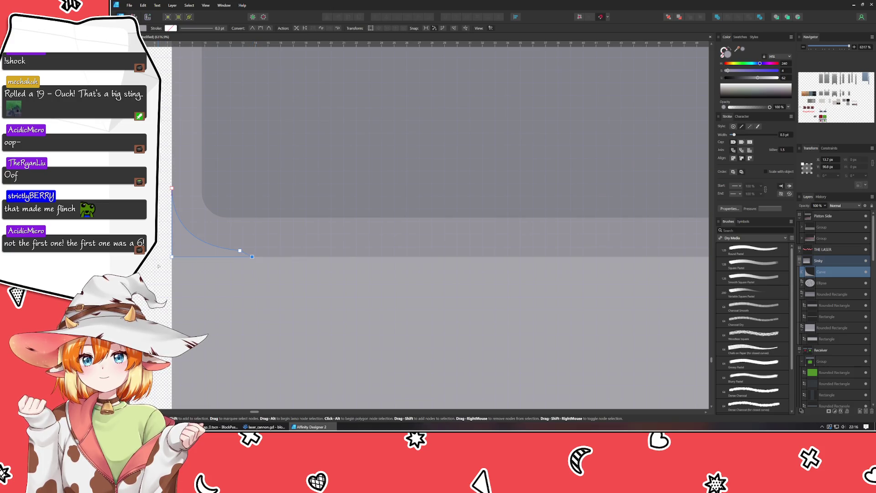
pyautogui.click(188, 264)
pyautogui.click(241, 251)
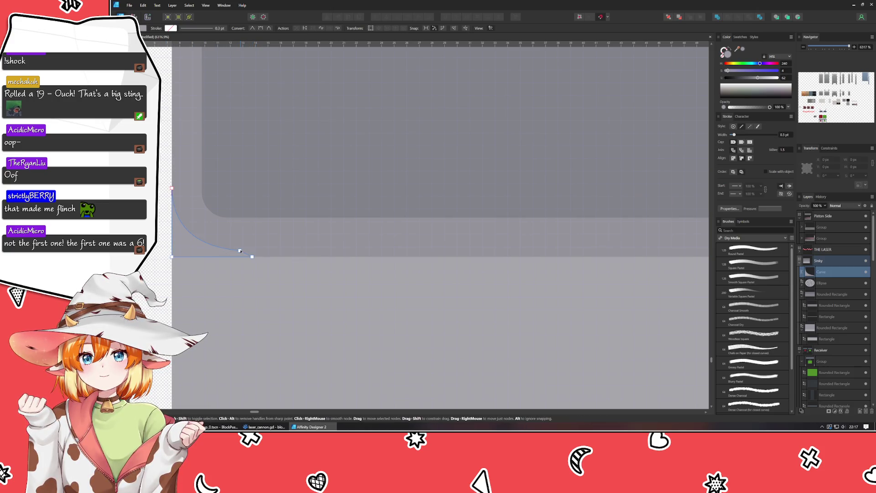
pyautogui.click(253, 257)
pyautogui.press('Delete')
pyautogui.moveTo(240, 250)
pyautogui.mouseDown()
pyautogui.moveTo(266, 256)
pyautogui.moveTo(181, 254)
pyautogui.mouseUp()
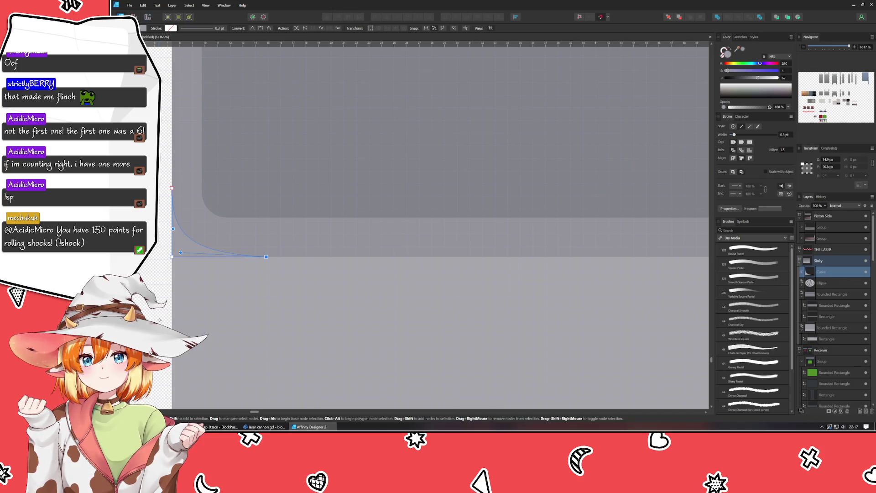
# Step: Marquee-select the curve's lower nodes and nudge them slightly down
pyautogui.press('Escape')
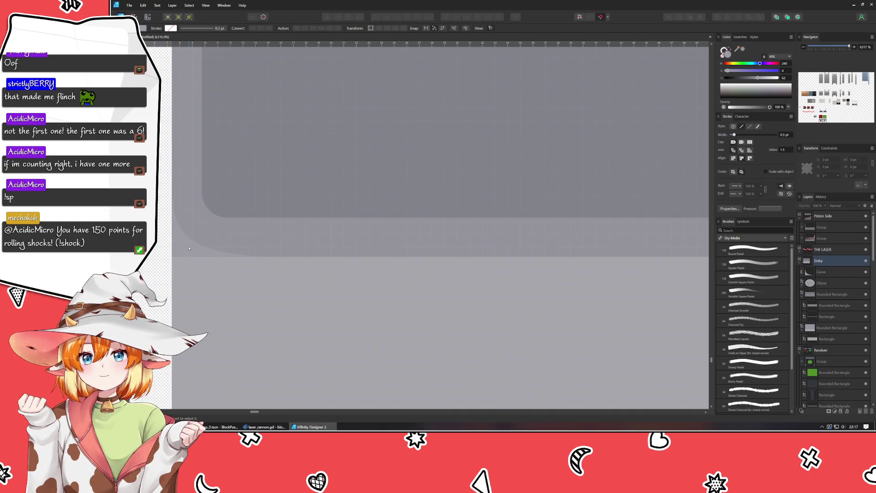
pyautogui.click(190, 249)
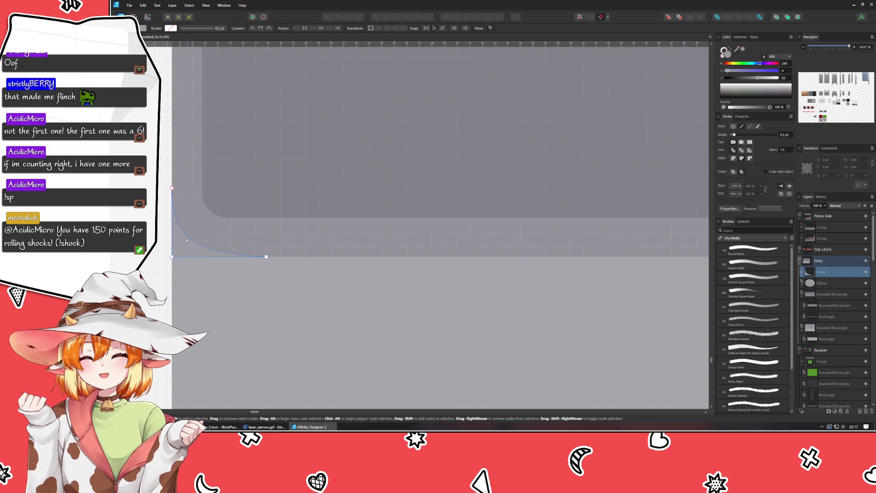
pyautogui.moveTo(171, 179)
pyautogui.mouseDown()
pyautogui.moveTo(287, 283)
pyautogui.moveTo(280, 275)
pyautogui.mouseUp()
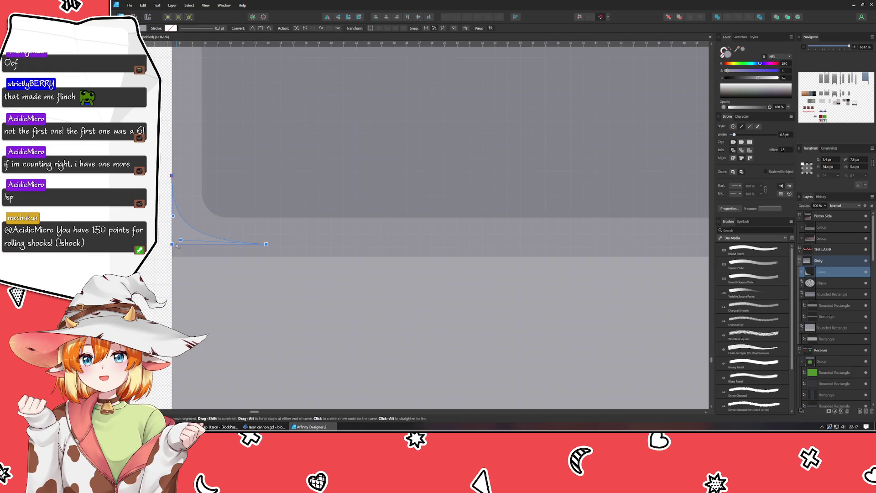
pyautogui.moveTo(172, 245); pyautogui.dragTo(173, 251)
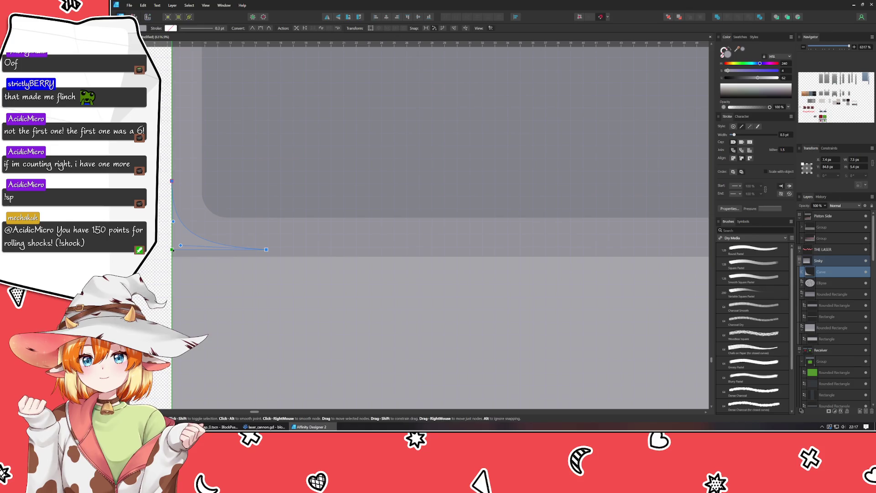
# Step: Raise the lower light grey rectangle's top edge until it meets the corner wedge
pyautogui.click(302, 274)
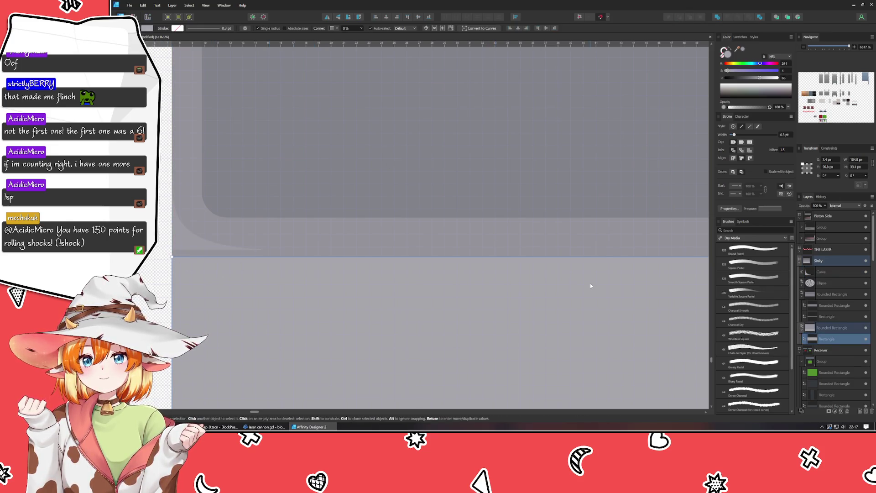
pyautogui.scroll(-3, 591, 288)
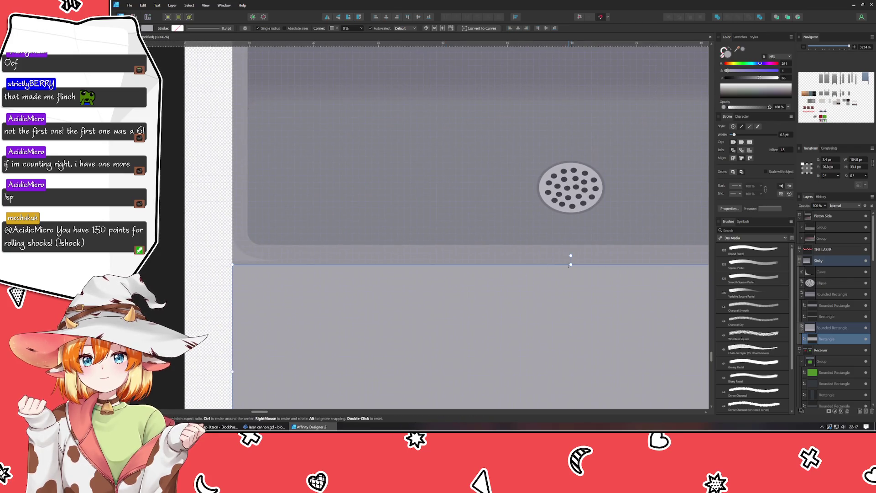
pyautogui.moveTo(570, 264); pyautogui.dragTo(571, 261)
pyautogui.scroll(5, 275, 291)
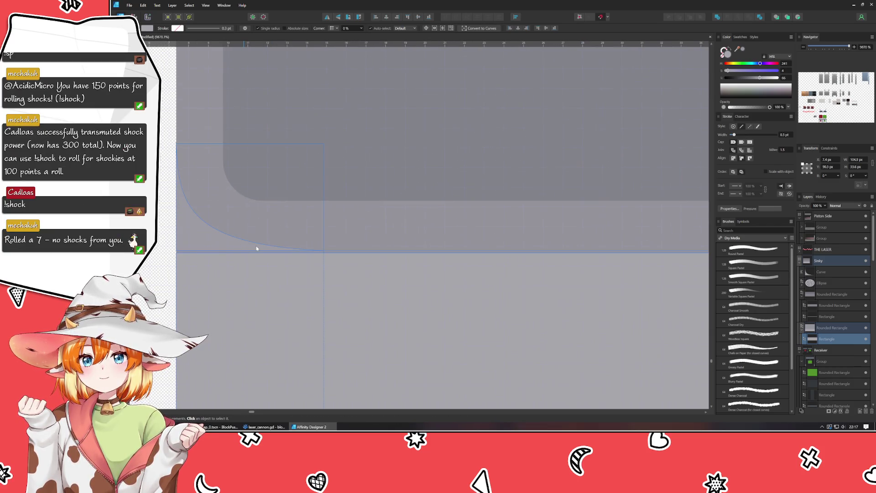
pyautogui.scroll(-1, 283, 253)
pyautogui.scroll(1, 388, 273)
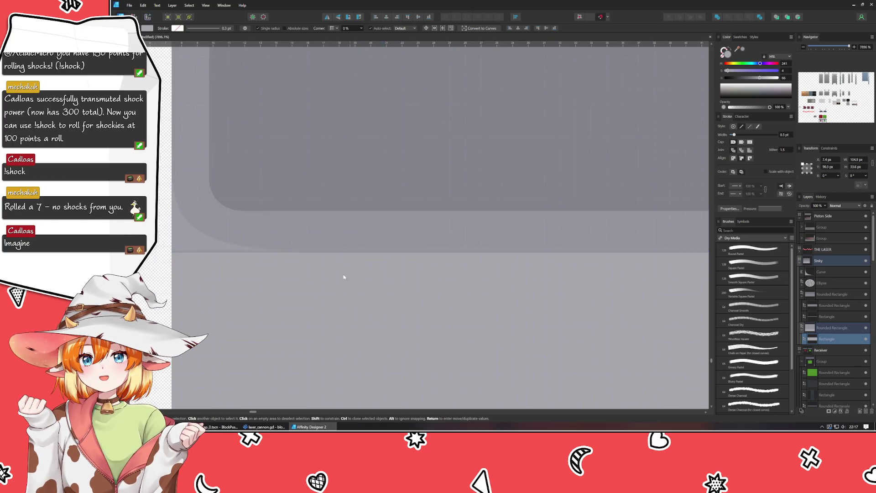
pyautogui.scroll(-3, 373, 316)
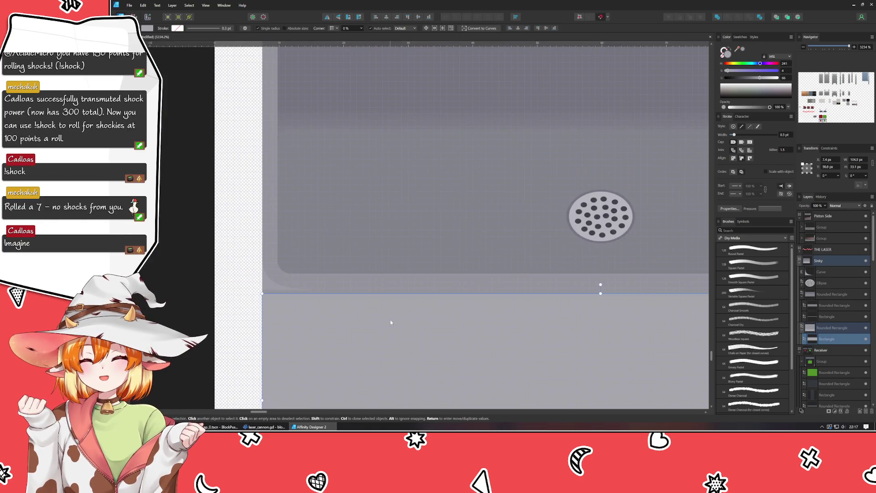
pyautogui.scroll(1, 389, 320)
pyautogui.moveTo(389, 320); pyautogui.dragTo(294, 229)
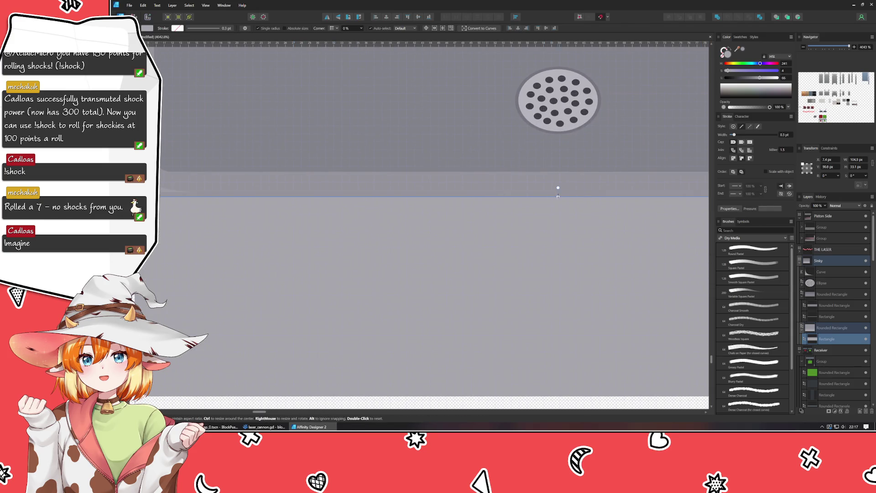
pyautogui.moveTo(558, 196); pyautogui.dragTo(558, 193)
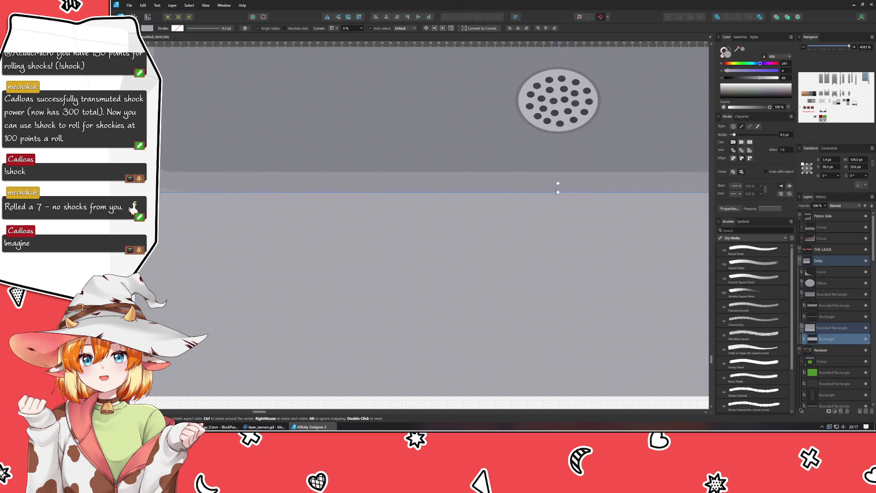
# Step: Select the corner Curve layer
pyautogui.click(321, 117)
pyautogui.scroll(3, 321, 118)
pyautogui.scroll(2, 146, 188)
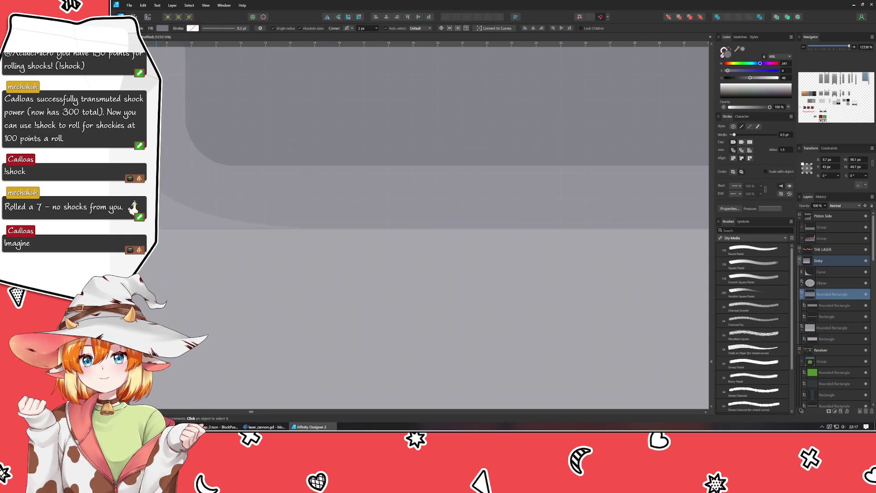
pyautogui.click(158, 191)
# Step: Extend the corner curve's end node right and bend it more steeply near the left edge
pyautogui.moveTo(158, 213); pyautogui.dragTo(270, 223)
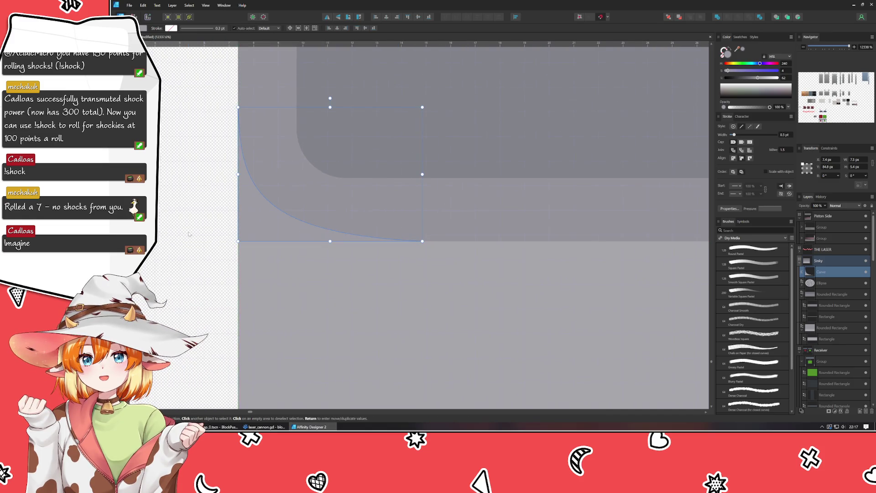
pyautogui.hotkey('ctrl', 'd')
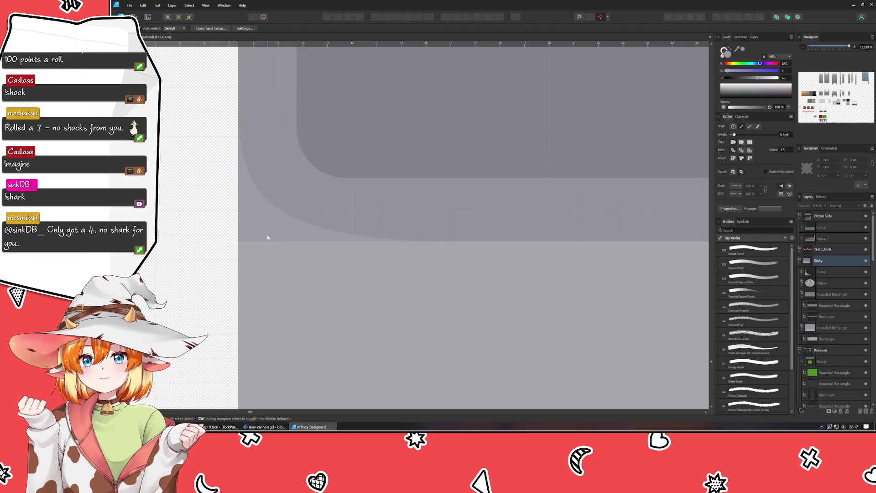
pyautogui.click(267, 236)
pyautogui.press('a')
pyautogui.moveTo(423, 241); pyautogui.dragTo(475, 241)
pyautogui.click(303, 235)
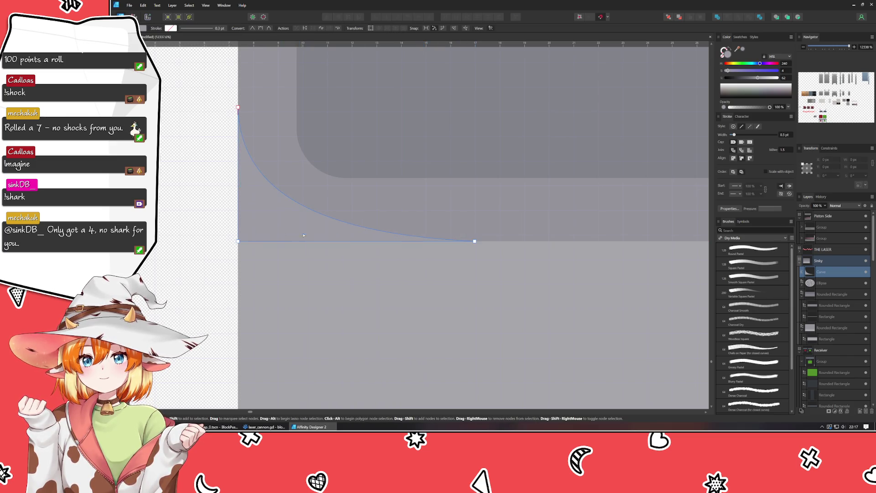
pyautogui.moveTo(238, 241)
pyautogui.mouseDown()
pyautogui.moveTo(254, 245)
pyautogui.moveTo(263, 232)
pyautogui.moveTo(253, 243)
pyautogui.mouseUp()
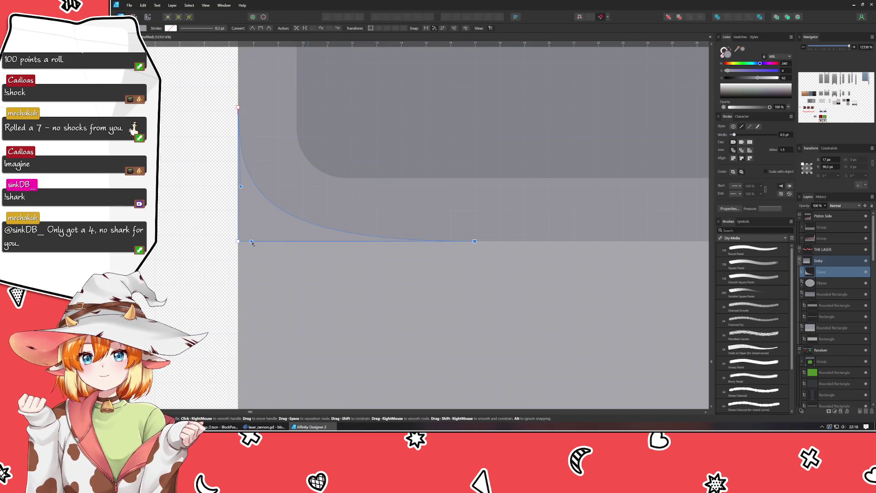
pyautogui.click(213, 240)
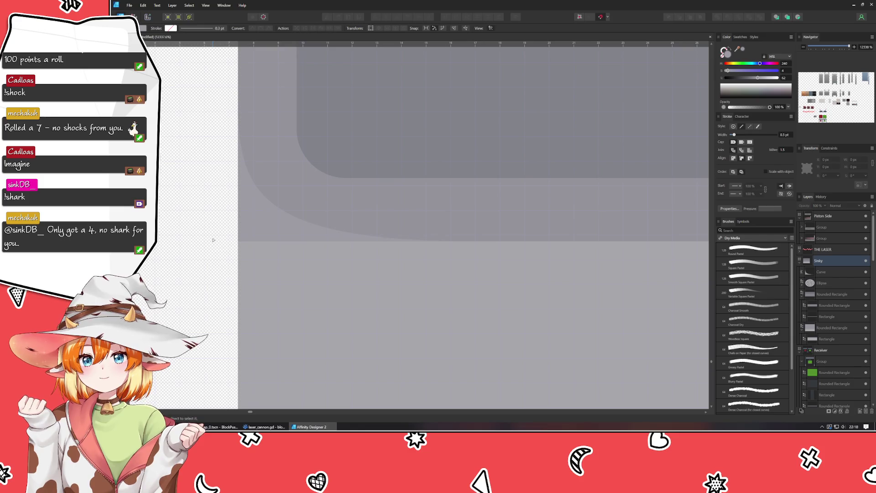
# Step: Raise the corner curve's Lightness from 62 to 65
pyautogui.scroll(-5, 243, 234)
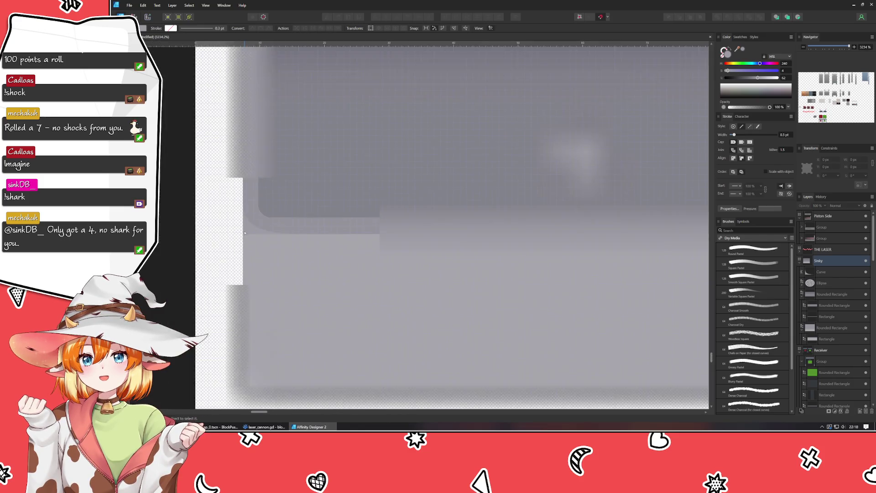
pyautogui.scroll(-1, 245, 233)
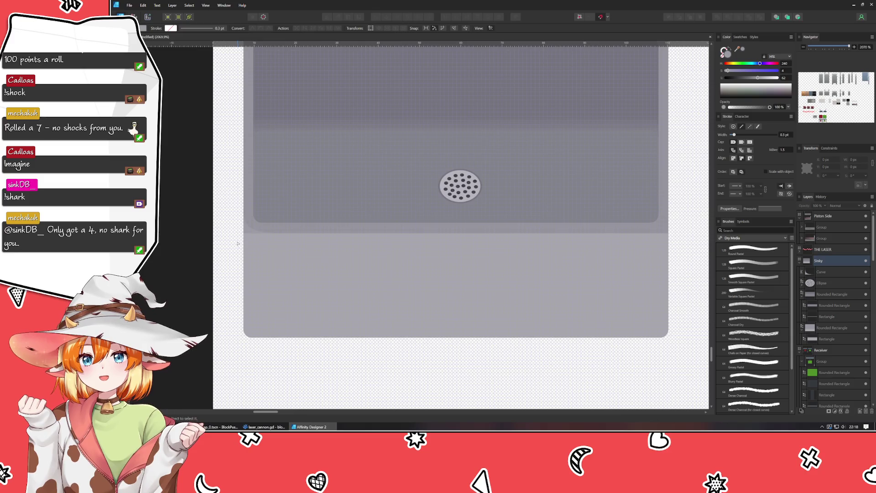
pyautogui.scroll(3, 238, 240)
pyautogui.scroll(-3, 233, 237)
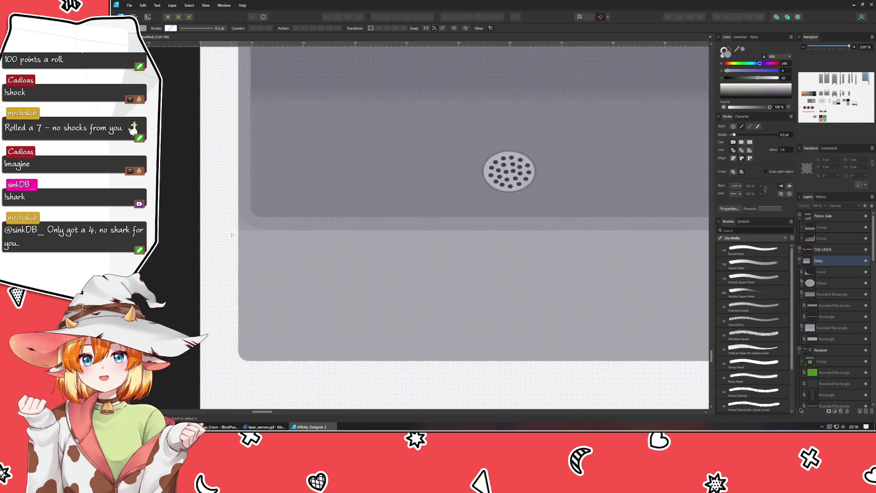
pyautogui.scroll(2, 240, 233)
pyautogui.click(347, 224)
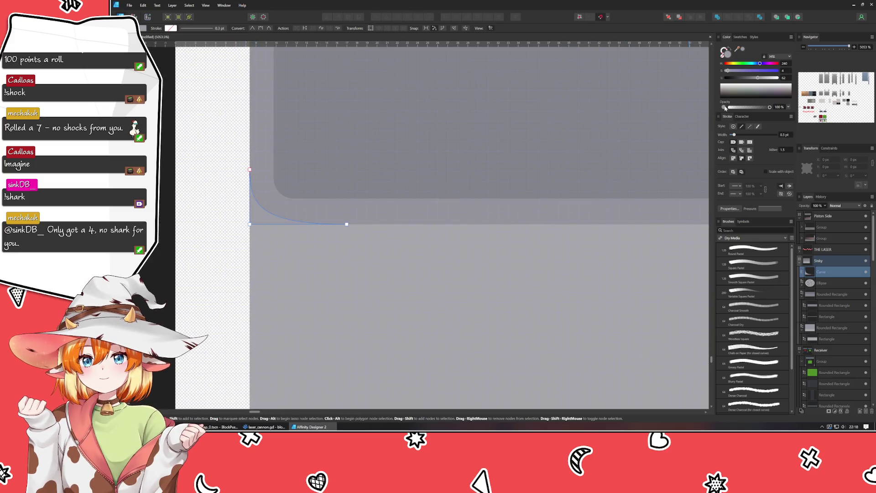
pyautogui.moveTo(759, 79); pyautogui.dragTo(760, 80)
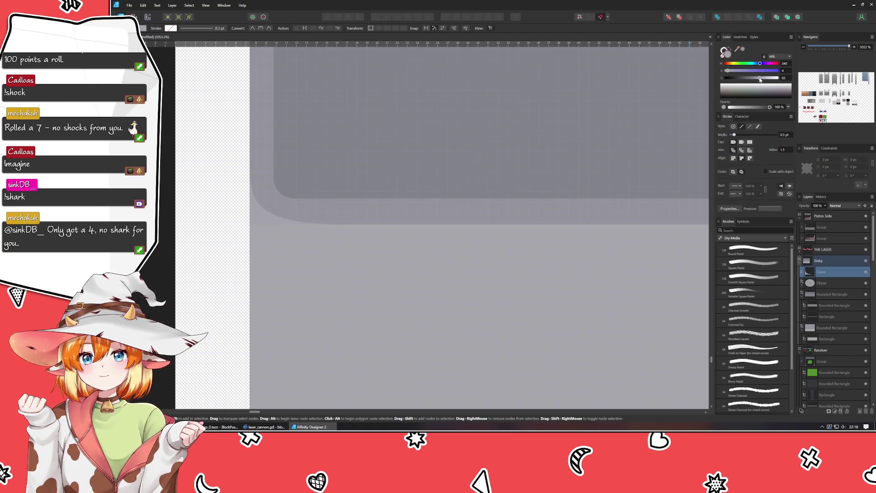
pyautogui.click(205, 228)
pyautogui.scroll(-3, 205, 228)
pyautogui.scroll(2, 205, 228)
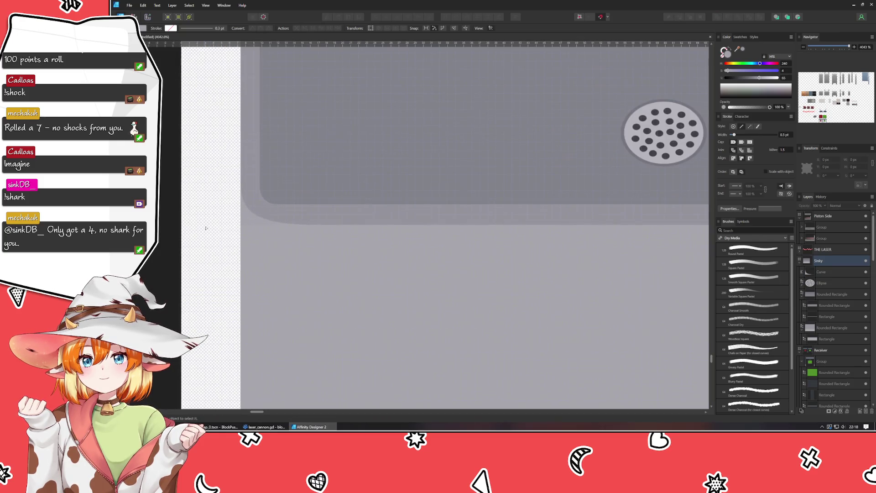
# Step: Pull the curve's end node slightly left to shorten it along the bottom edge
pyautogui.click(301, 223)
pyautogui.scroll(-3, 326, 264)
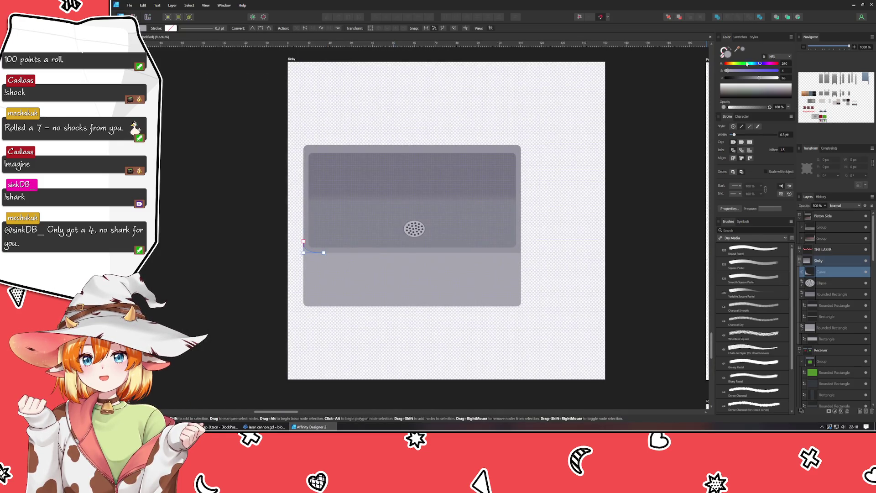
pyautogui.click(215, 293)
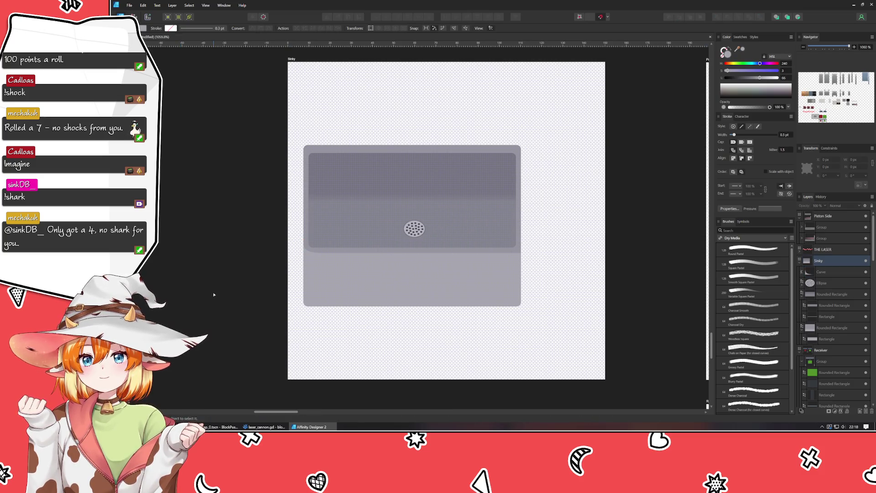
pyautogui.scroll(3, 287, 263)
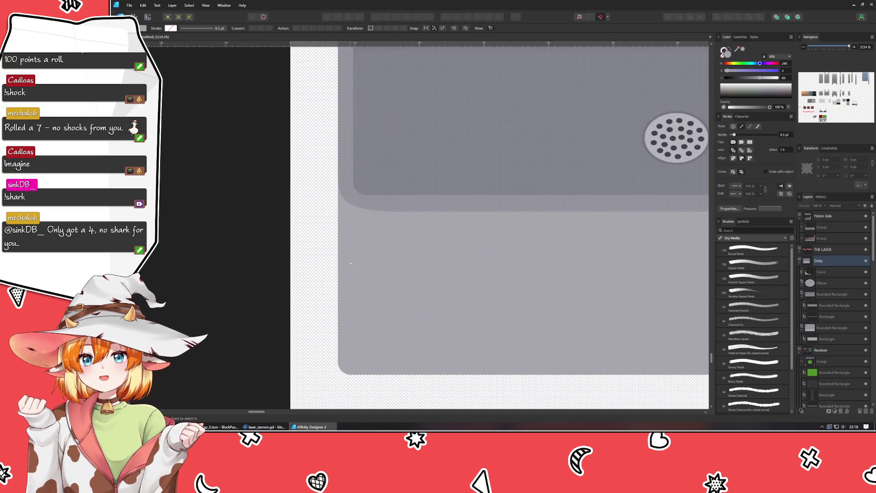
pyautogui.scroll(1, 350, 263)
pyautogui.scroll(4, 350, 264)
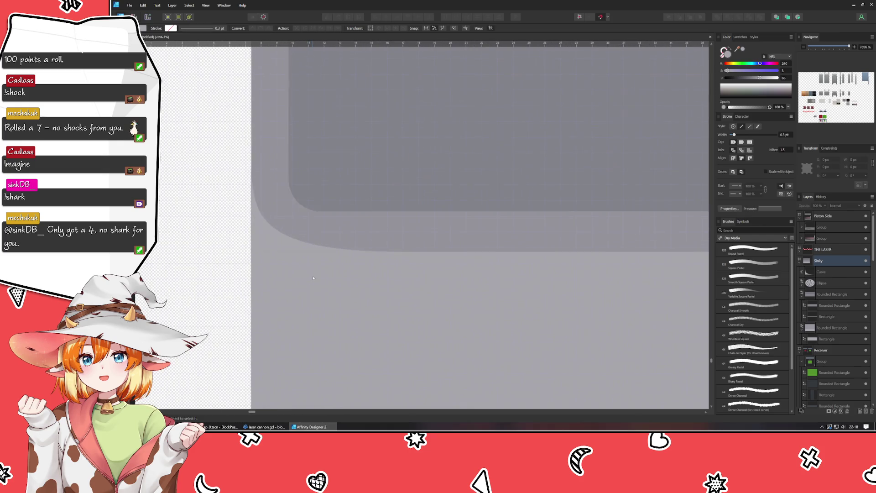
pyautogui.click(291, 252)
pyautogui.moveTo(402, 251); pyautogui.dragTo(389, 252)
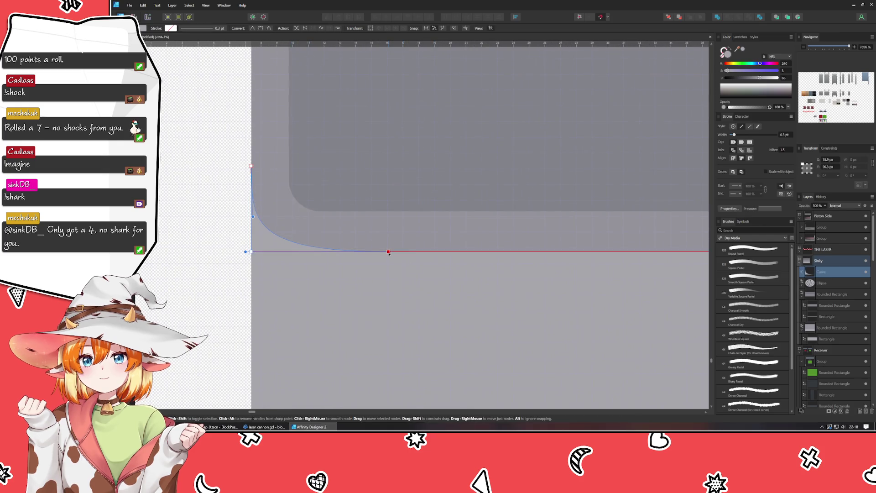
pyautogui.click(192, 274)
pyautogui.scroll(-6, 192, 274)
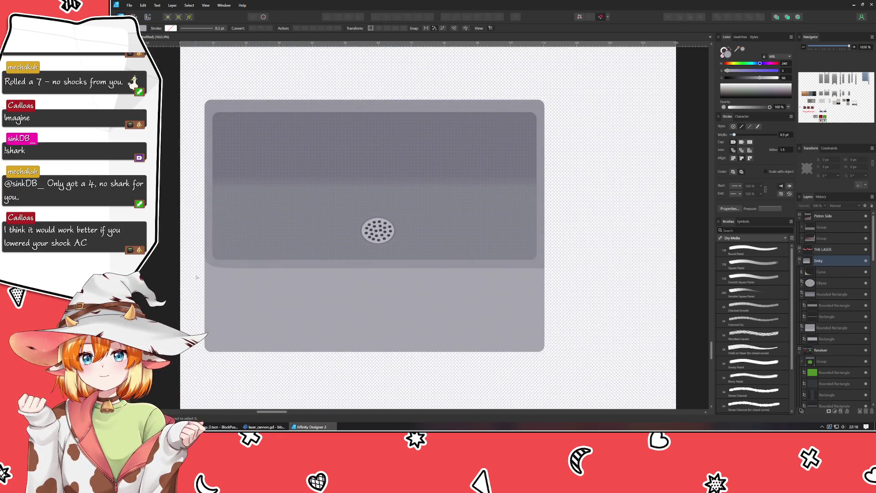
pyautogui.scroll(3, 200, 277)
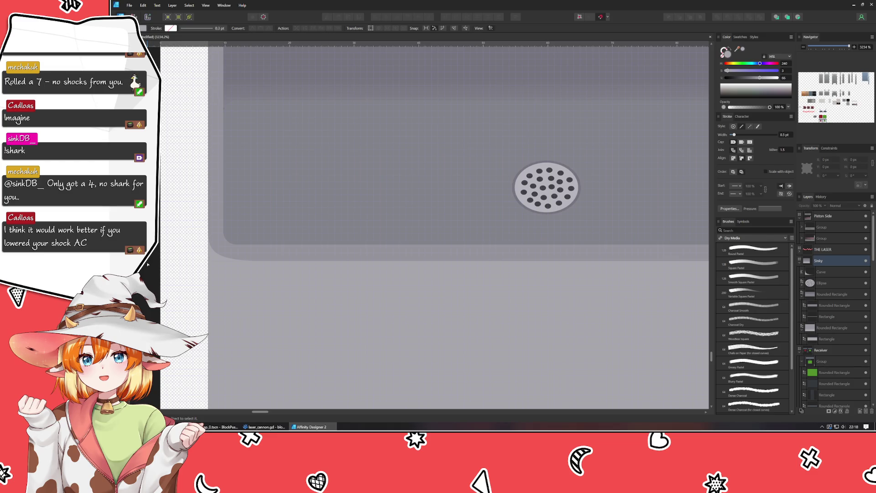
# Step: Duplicate the corner curve with Ctrl+J, flip it horizontally, and place it in the lower-right corner
pyautogui.press('v')
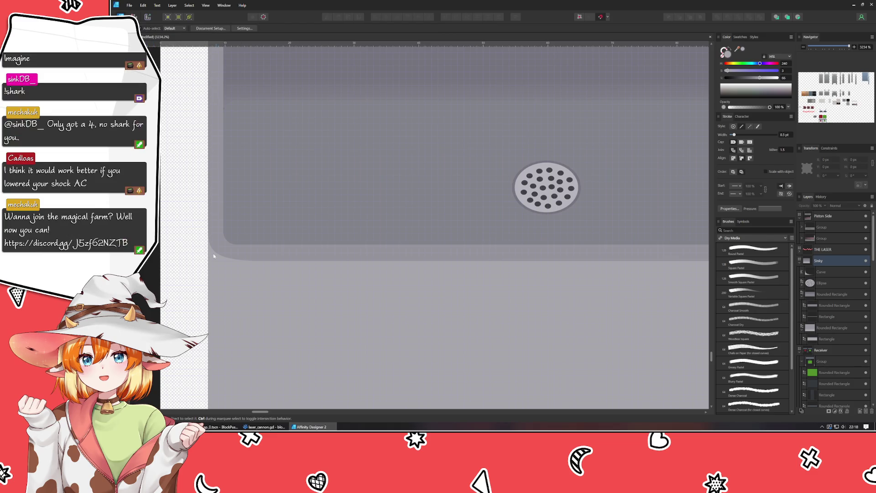
pyautogui.click(214, 261)
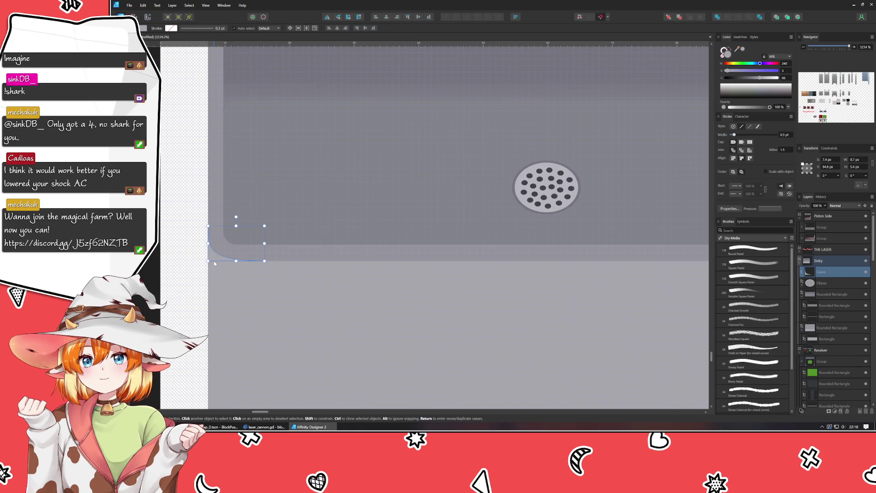
pyautogui.hotkey('ctrl', 'j')
pyautogui.click(328, 20)
pyautogui.moveTo(261, 246); pyautogui.dragTo(683, 239)
pyautogui.hscroll(10, 683, 240)
pyautogui.moveTo(240, 247)
pyautogui.mouseDown()
pyautogui.moveTo(395, 245)
pyautogui.moveTo(418, 257)
pyautogui.mouseUp()
pyautogui.click(474, 261)
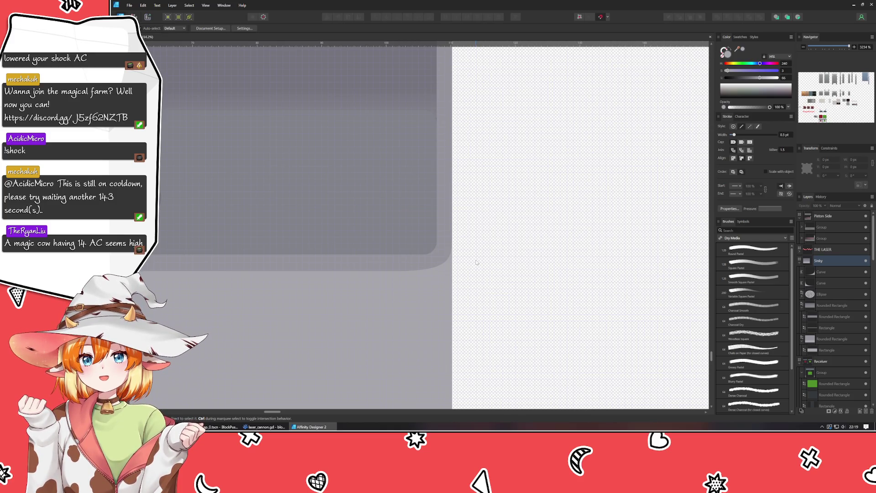
pyautogui.hotkey('alt', 'Tab')
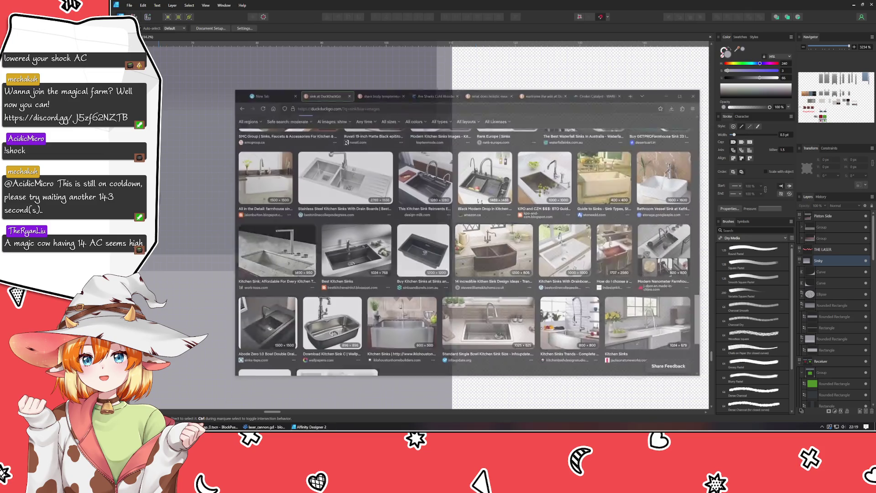
pyautogui.hotkey('ctrl', 't')
pyautogui.write('mage armor')
pyautogui.press('Return')
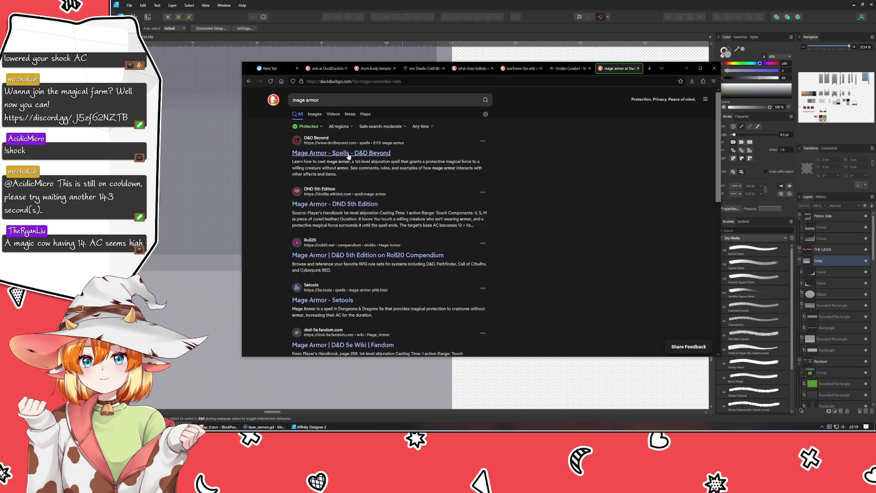
pyautogui.click(349, 155)
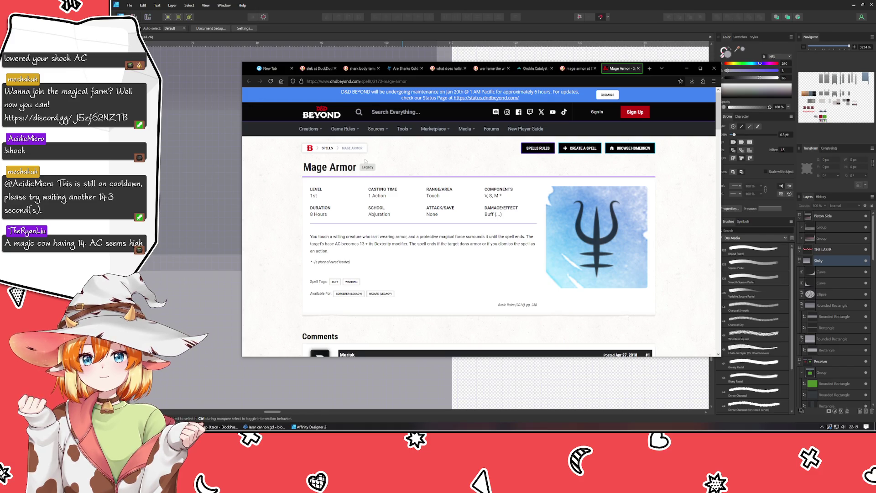
pyautogui.moveTo(357, 244); pyautogui.dragTo(419, 244)
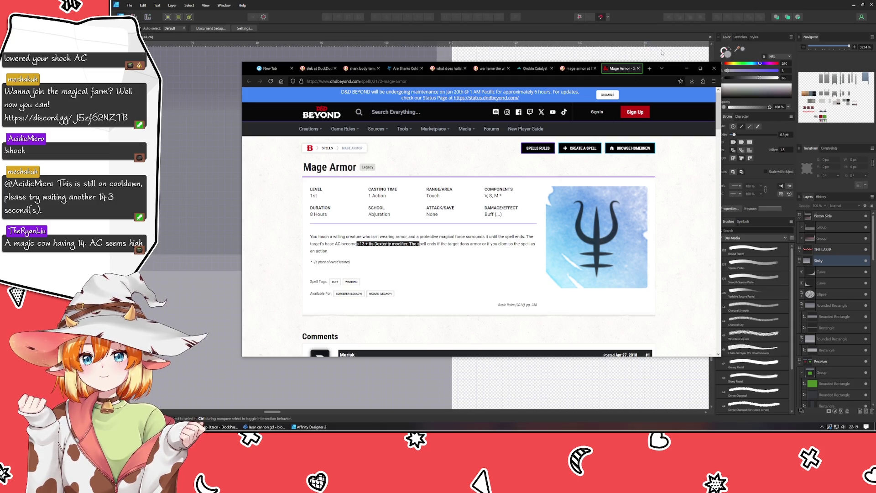
pyautogui.click(686, 68)
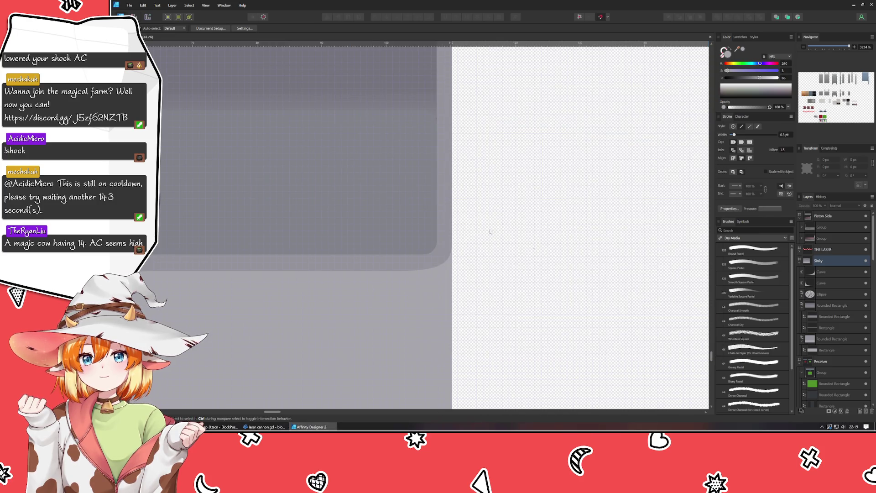
# Step: Reposition the view over the sink and pick the basin rectangles in the Layers panel
pyautogui.scroll(-5, 547, 260)
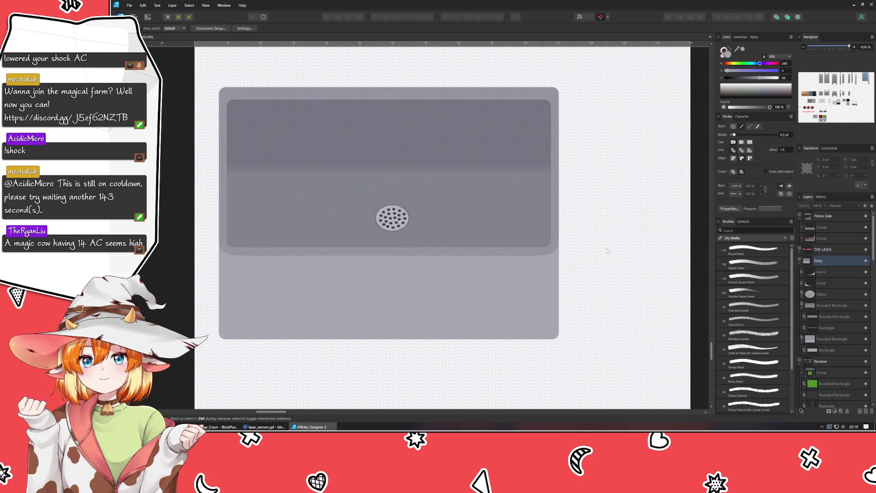
pyautogui.moveTo(615, 237); pyautogui.dragTo(621, 215)
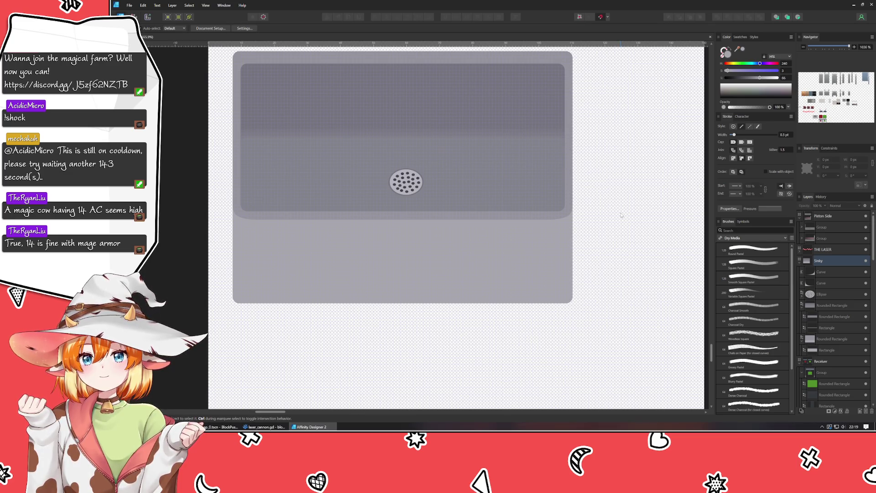
pyautogui.scroll(-5, 609, 236)
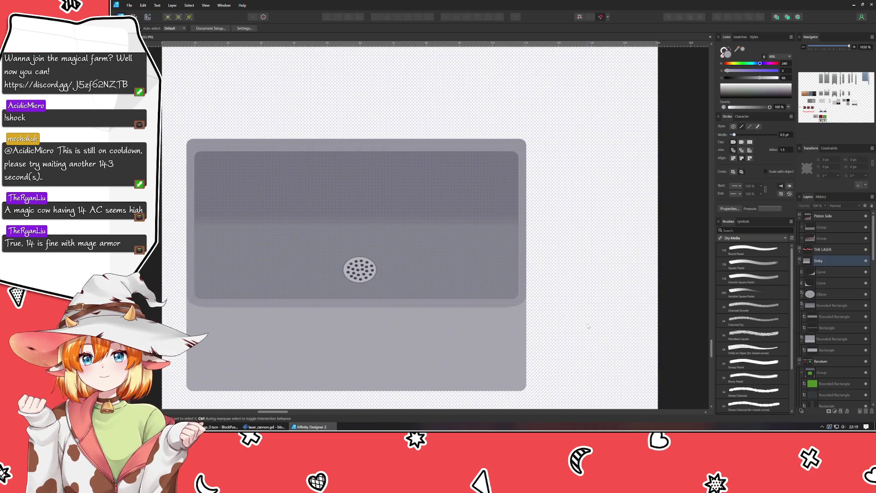
pyautogui.scroll(2, 589, 325)
pyautogui.scroll(2, 449, 296)
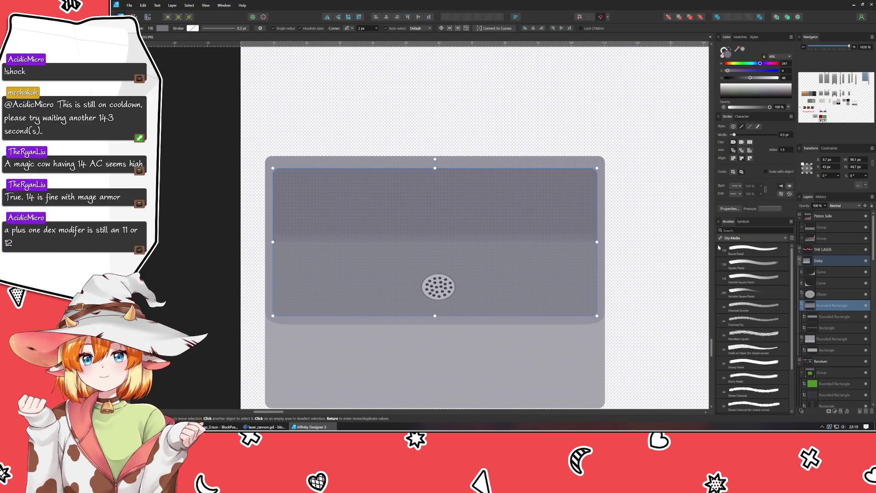
pyautogui.click(831, 317)
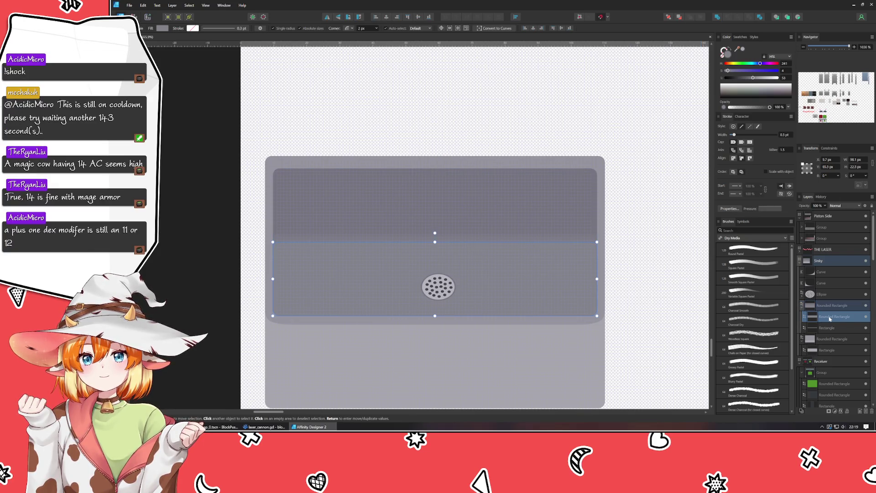
pyautogui.moveTo(660, 339)
pyautogui.mouseDown()
pyautogui.moveTo(580, 277)
pyautogui.moveTo(596, 284)
pyautogui.mouseUp()
pyautogui.click(825, 329)
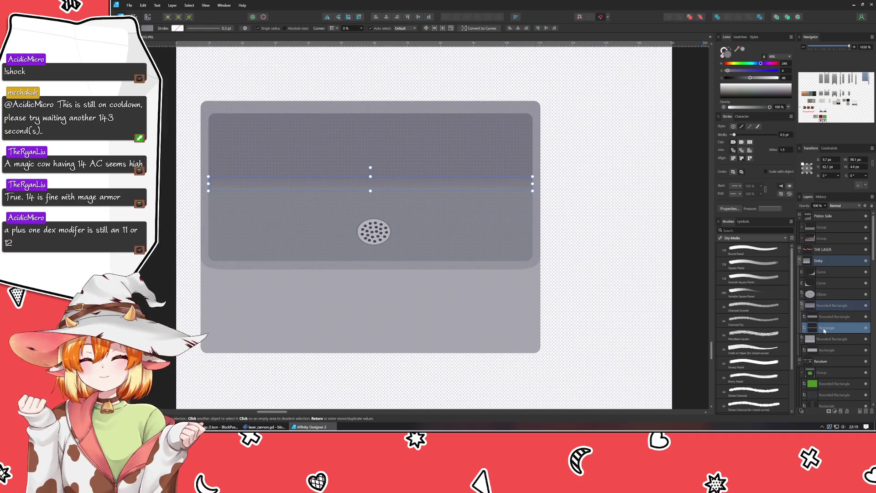
pyautogui.click(830, 315)
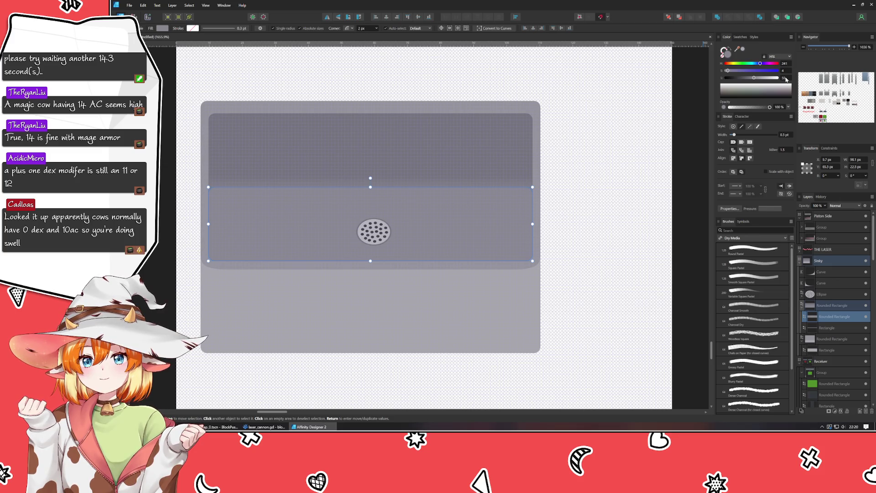
pyautogui.scroll(-1, 786, 79)
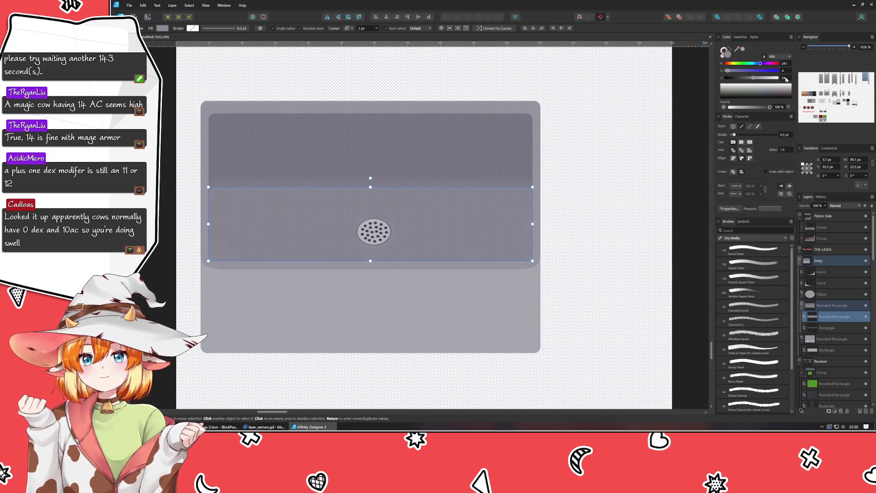
pyautogui.click(614, 149)
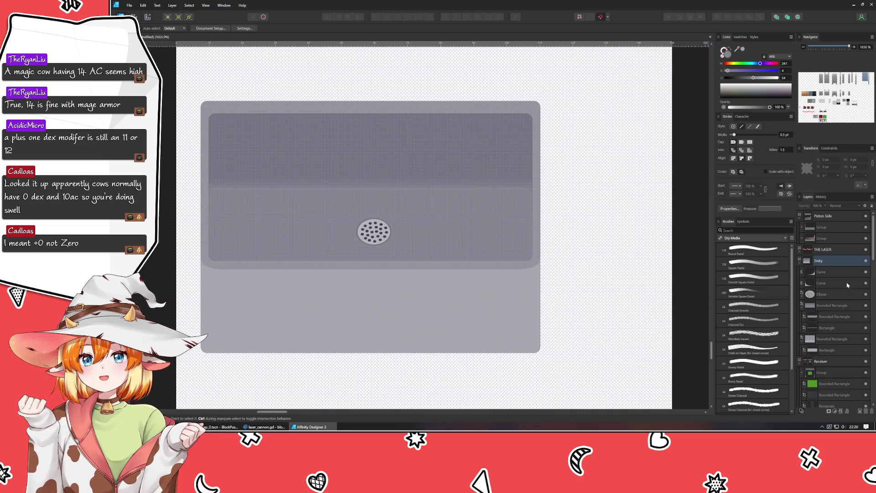
# Step: Drag the thin shading strip's bottom edge down to make it slightly taller
pyautogui.click(821, 305)
pyautogui.click(838, 318)
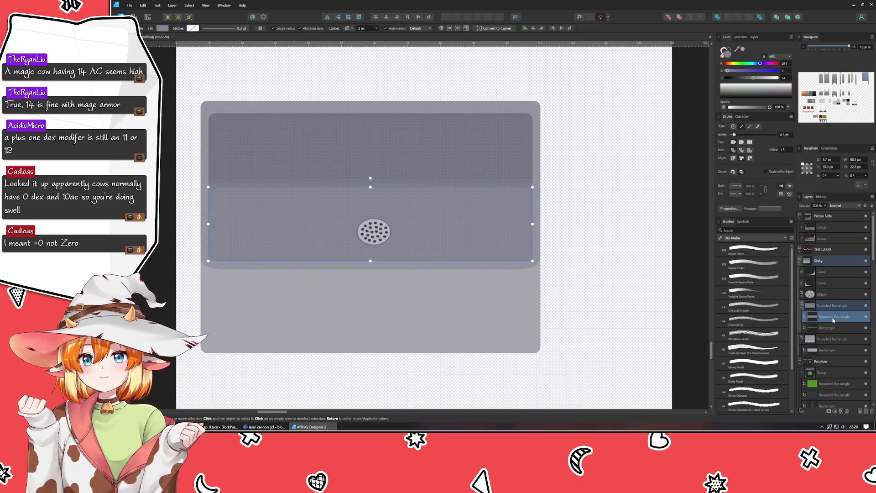
pyautogui.click(834, 329)
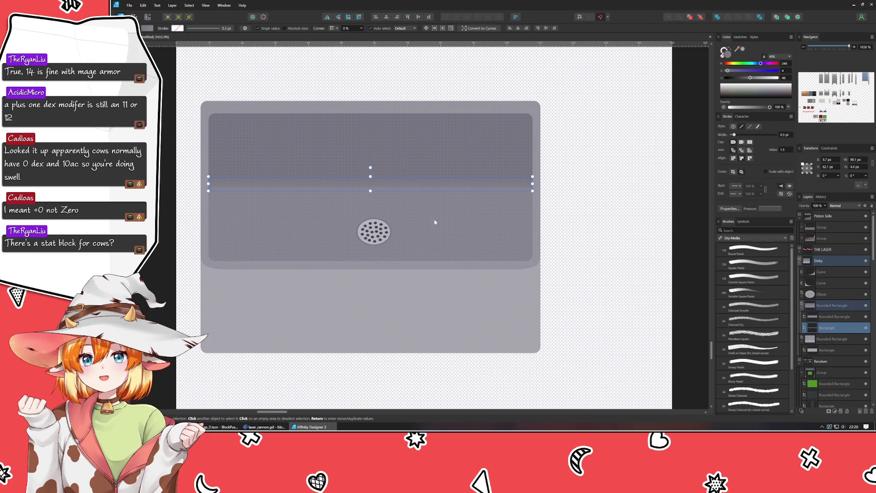
pyautogui.moveTo(370, 191); pyautogui.dragTo(371, 196)
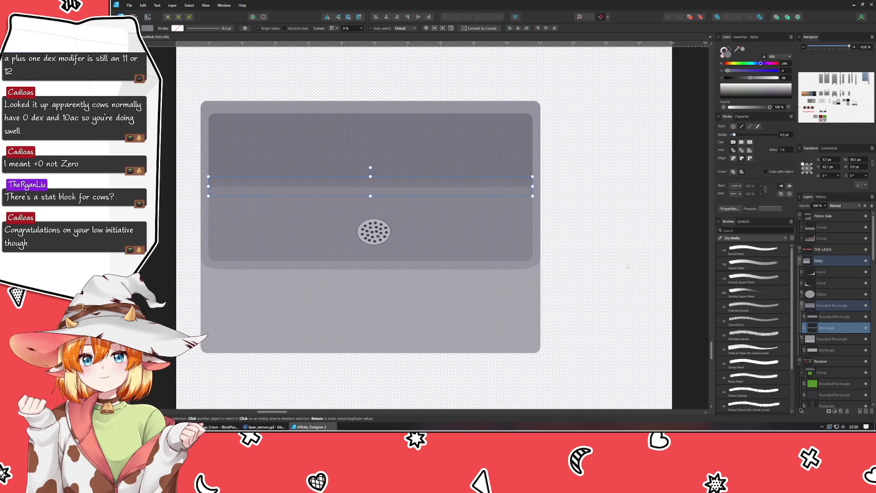
pyautogui.click(589, 256)
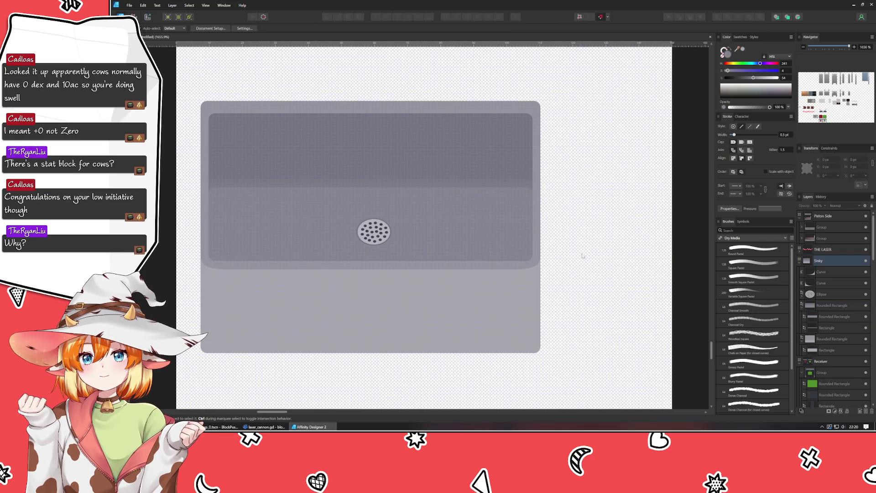
pyautogui.click(830, 328)
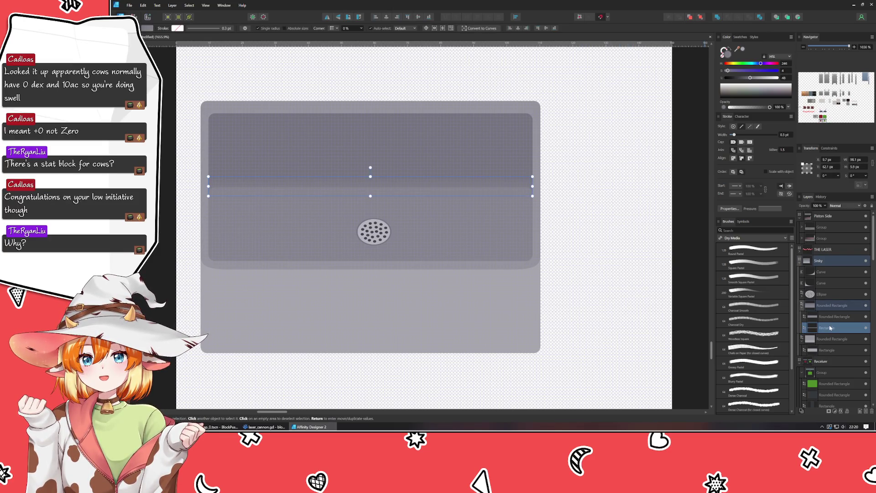
pyautogui.click(663, 276)
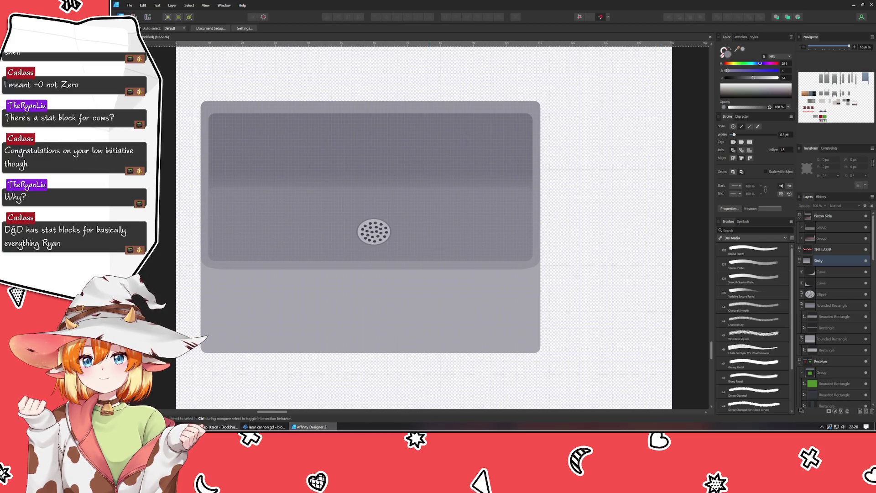
# Step: Search 'dnd cow stat block' in a new Firefox tab
pyautogui.hotkey('alt', 'Tab')
pyautogui.hotkey('ctrl', 't')
pyautogui.write('dnd cow stat block')
pyautogui.press('Return')
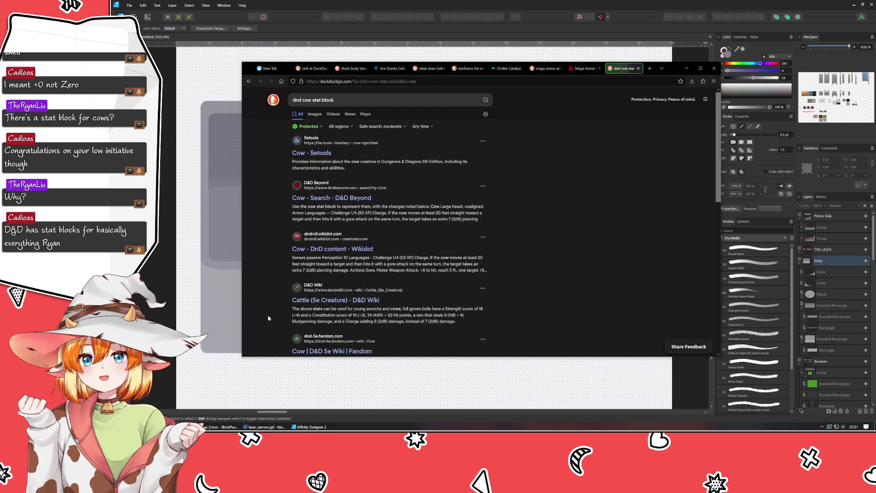
# Step: Open the D&D Beyond cow search result and its first Cow monster entry, then go back
pyautogui.click(338, 196)
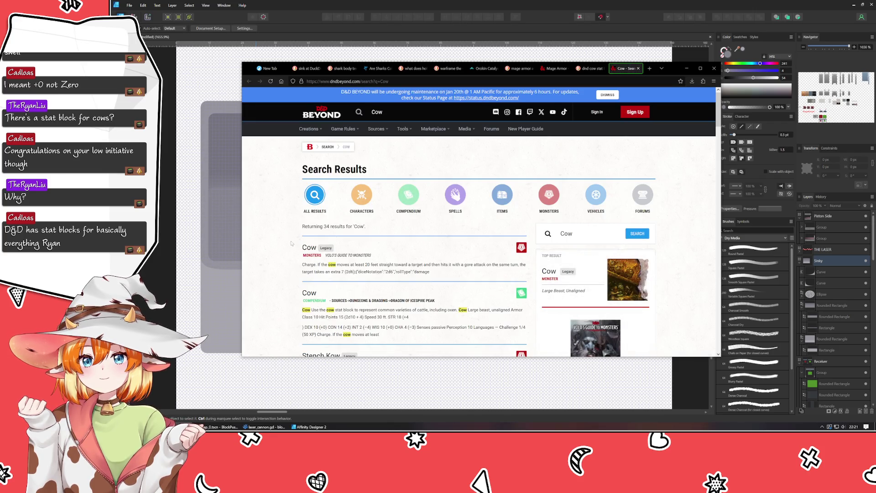
pyautogui.click(310, 249)
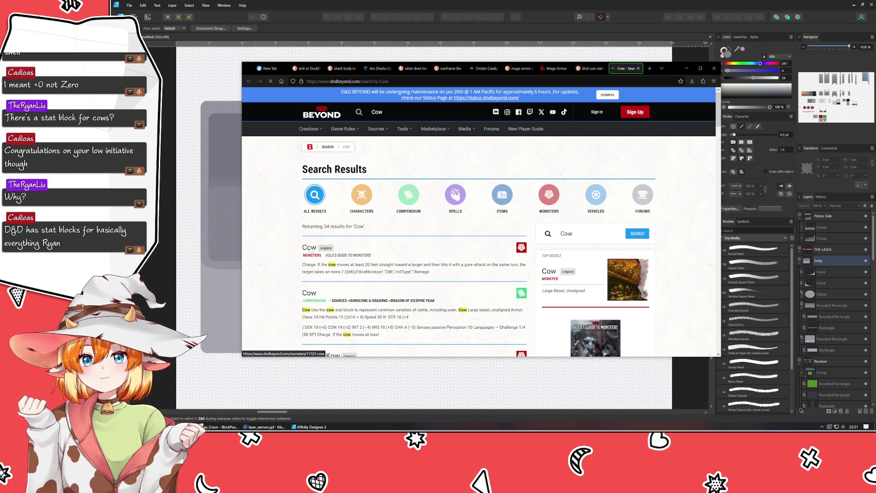
pyautogui.scroll(-5, 299, 242)
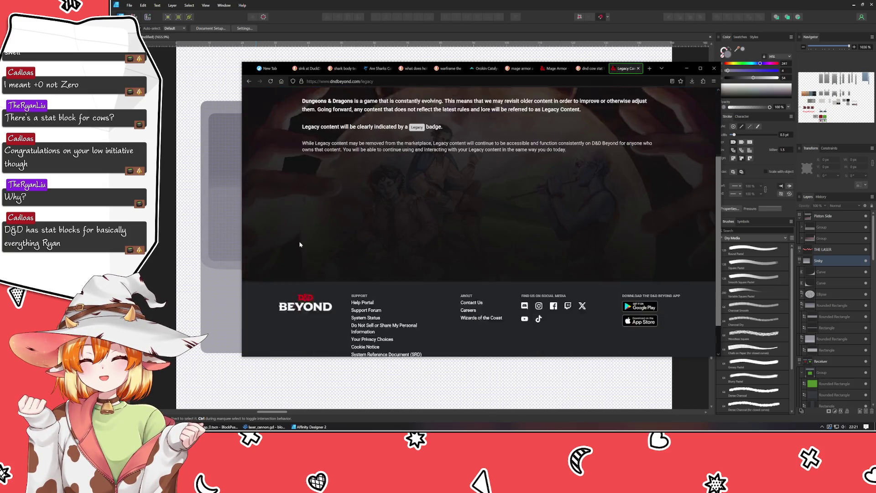
pyautogui.scroll(5, 342, 241)
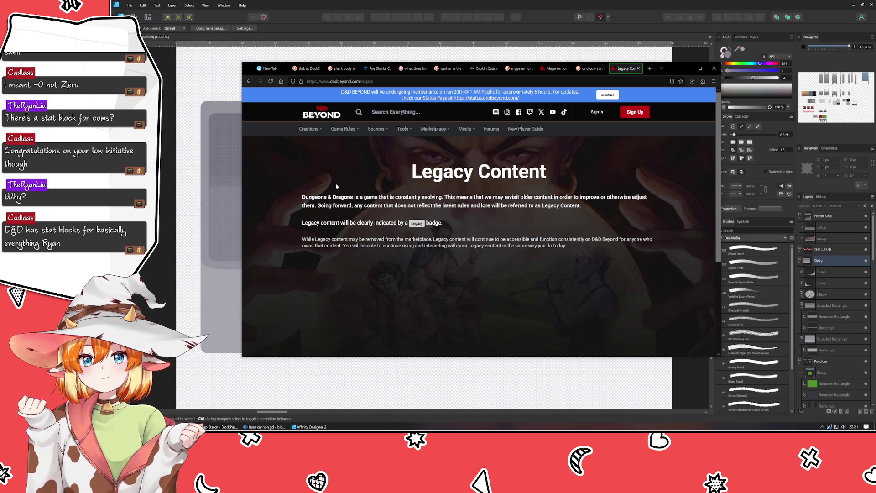
pyautogui.click(248, 82)
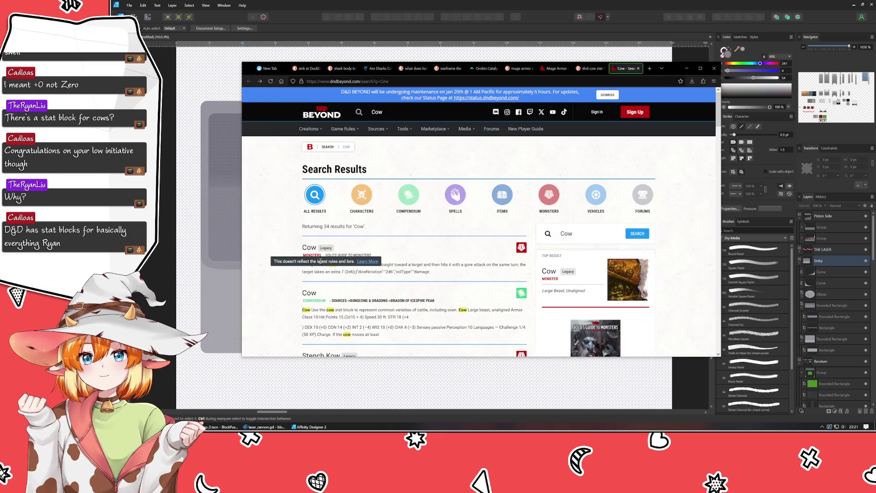
# Step: Look at the Cattle entry, then return to the web search results
pyautogui.scroll(-2, 309, 238)
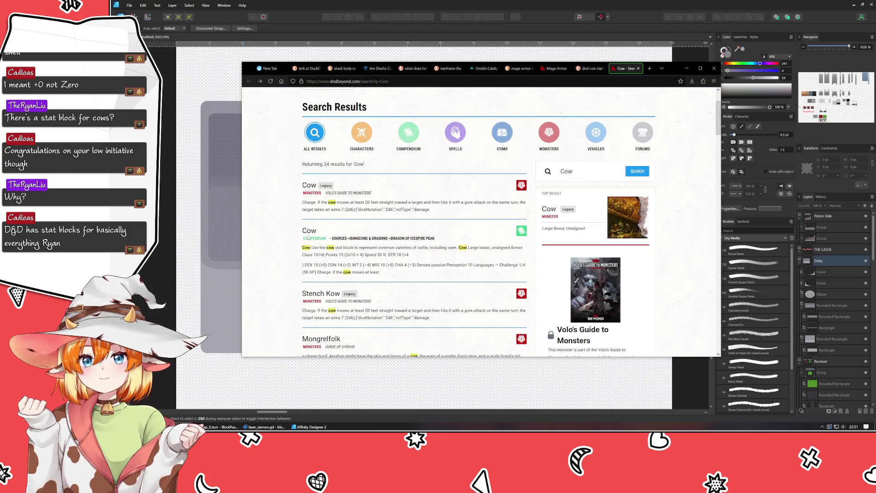
pyautogui.scroll(-3, 284, 250)
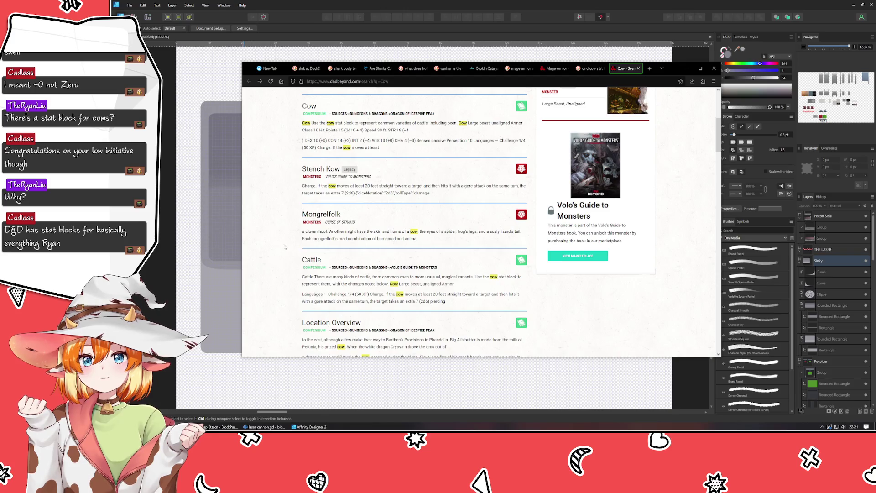
pyautogui.scroll(3, 284, 247)
pyautogui.scroll(-2, 297, 274)
pyautogui.click(314, 295)
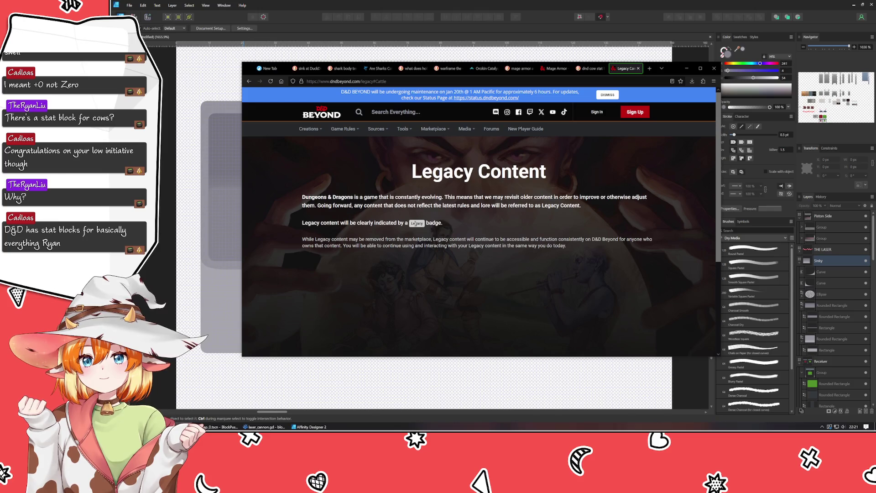
pyautogui.click(246, 81)
pyautogui.click(247, 80)
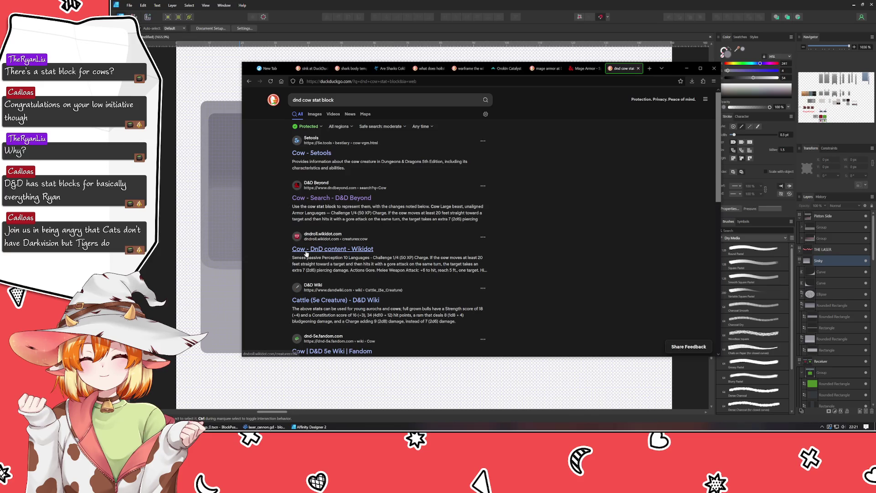
# Step: Try the Wikidot cow page, back out of its insecure-site warning, and open the 5etools cow entry
pyautogui.scroll(-5, 297, 247)
pyautogui.scroll(2, 283, 238)
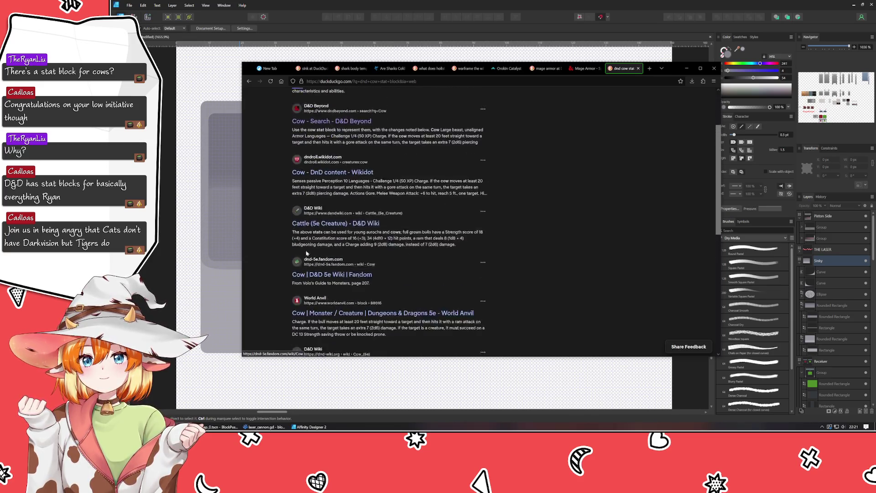
pyautogui.scroll(-2, 274, 231)
pyautogui.scroll(5, 276, 235)
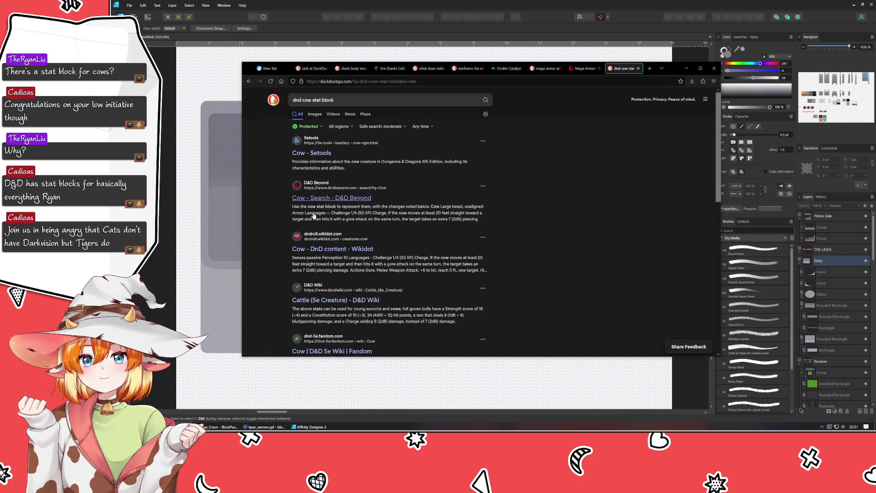
pyautogui.click(318, 247)
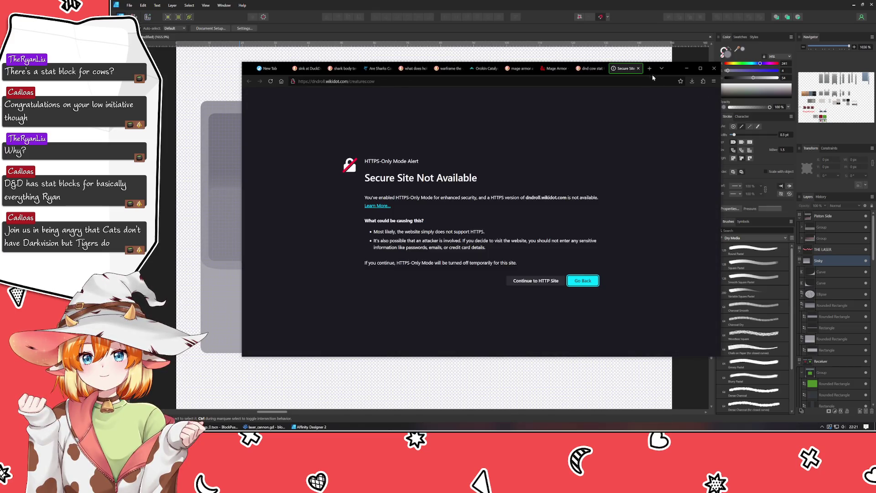
pyautogui.hotkey('alt', 'Left')
pyautogui.click(316, 158)
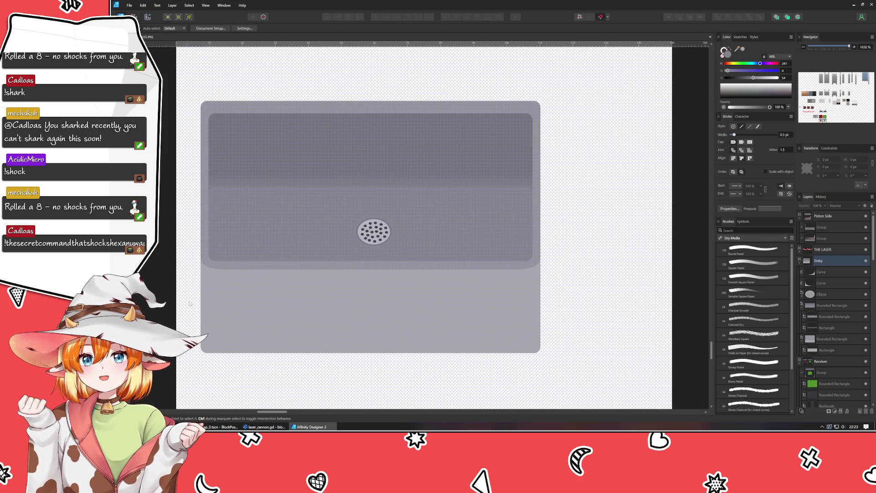
# Step: Select the sink's lower panel rectangles and both corner shading curves
pyautogui.scroll(-3, 162, 315)
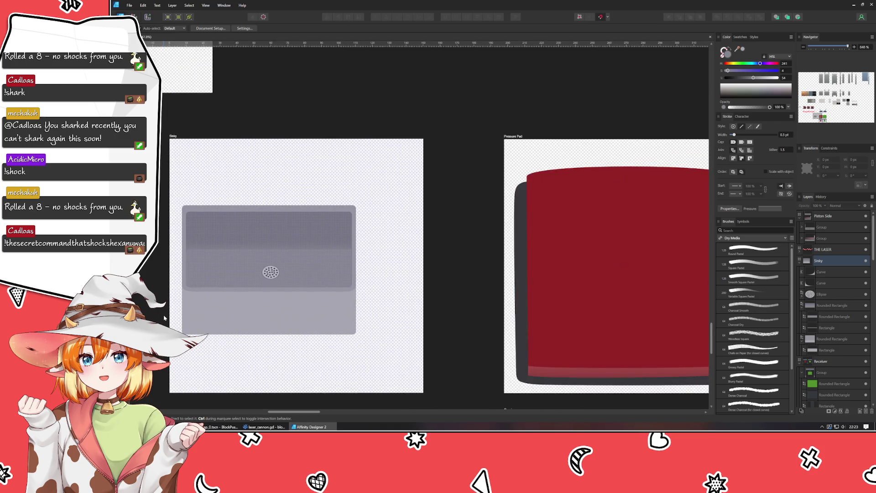
pyautogui.moveTo(164, 318)
pyautogui.mouseDown()
pyautogui.moveTo(354, 287)
pyautogui.moveTo(293, 308)
pyautogui.mouseUp()
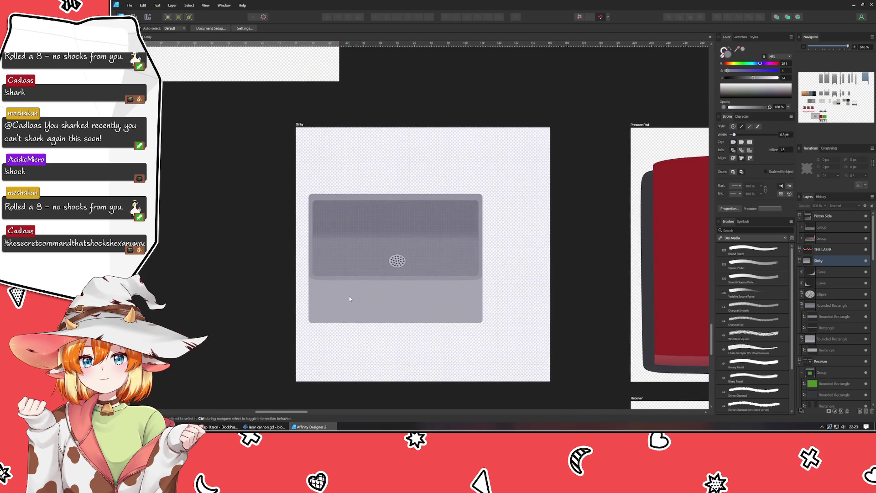
pyautogui.scroll(1, 349, 296)
pyautogui.click(350, 299)
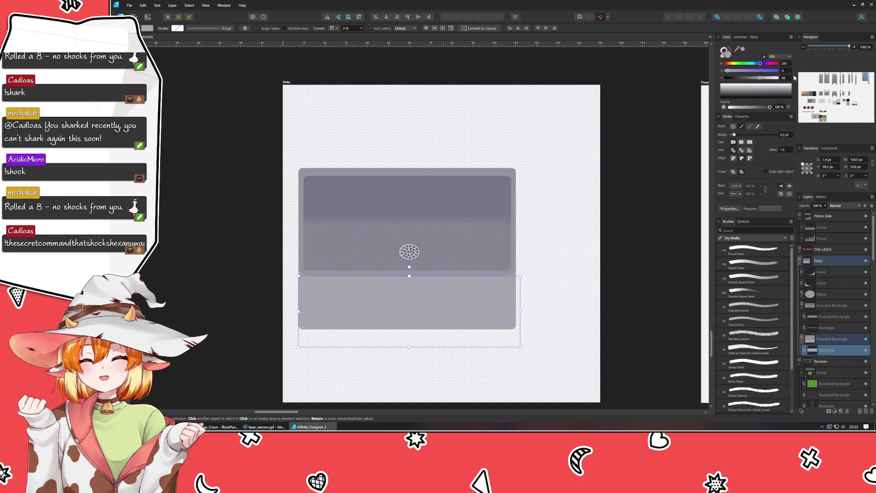
pyautogui.scroll(1, 790, 78)
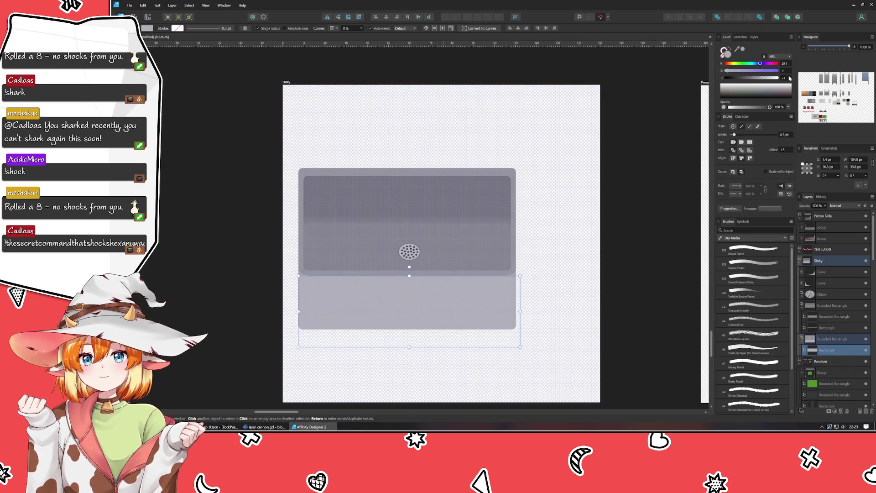
pyautogui.click(507, 267)
pyautogui.keyDown('shift'); pyautogui.click(837, 283); pyautogui.keyUp('shift')
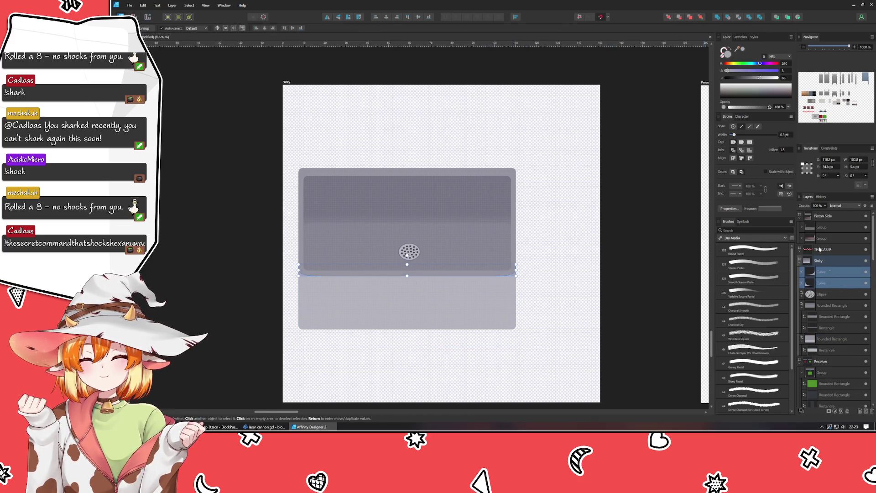
# Step: Move both corner curves below the lower rounded rectangle in the Layers panel
pyautogui.scroll(6, 786, 79)
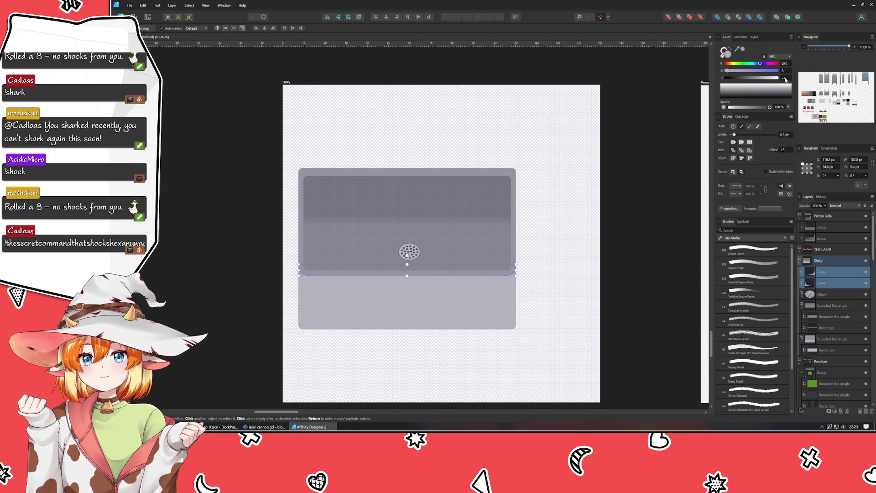
pyautogui.click(827, 351)
pyautogui.click(832, 283)
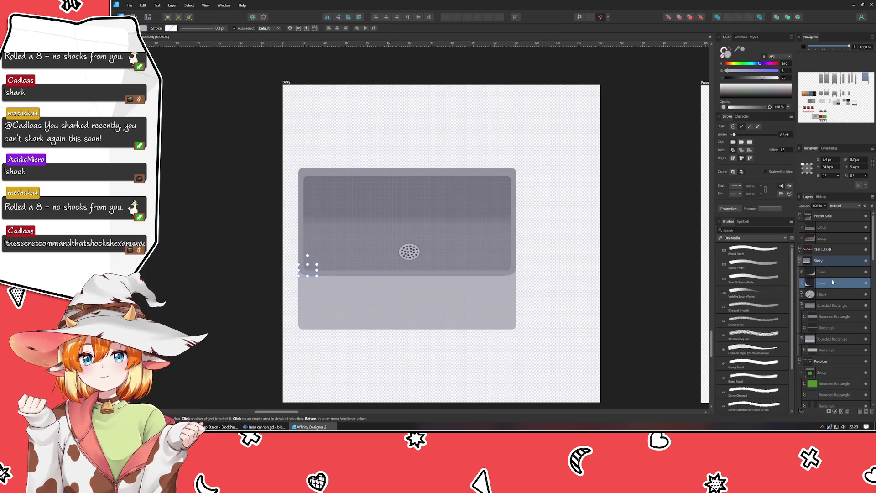
pyautogui.keyDown('shift'); pyautogui.click(827, 272); pyautogui.keyUp('shift')
pyautogui.moveTo(836, 350); pyautogui.dragTo(836, 348)
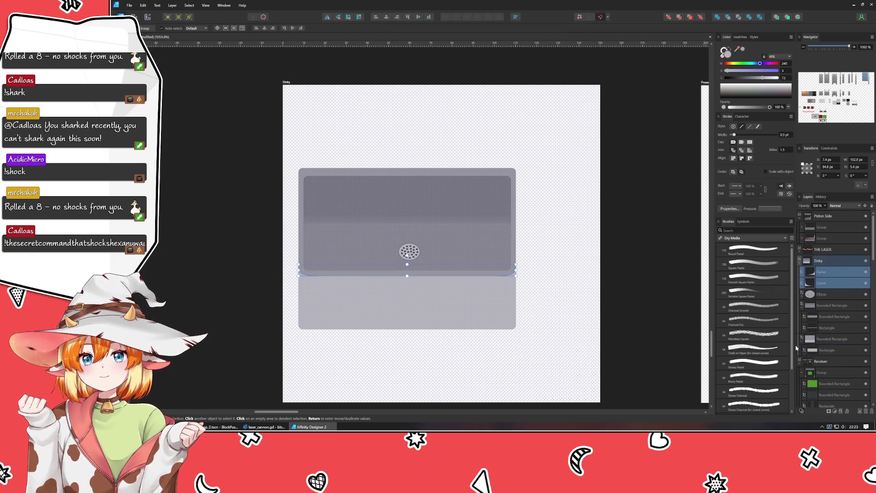
pyautogui.click(474, 362)
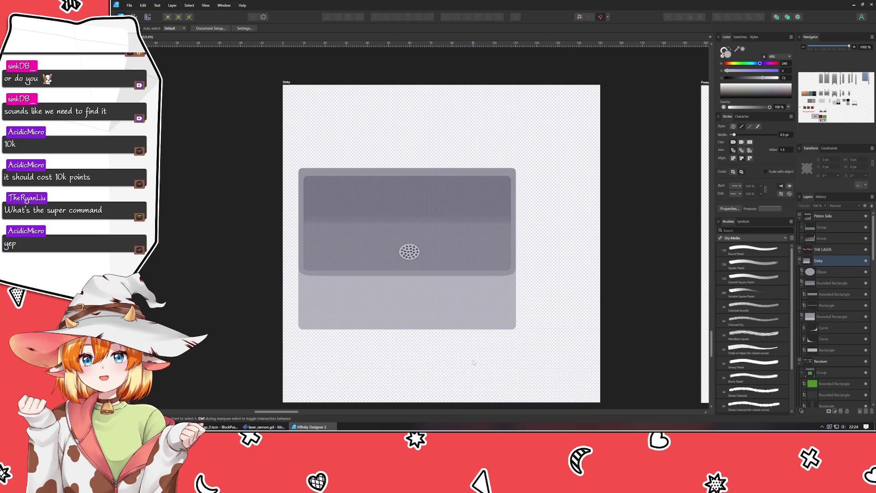
# Step: Group the drain ellipse and both sink rectangles with Ctrl+G and centre the group on the artboard
pyautogui.moveTo(563, 363)
pyautogui.mouseDown()
pyautogui.moveTo(287, 147)
pyautogui.moveTo(277, 148)
pyautogui.mouseUp()
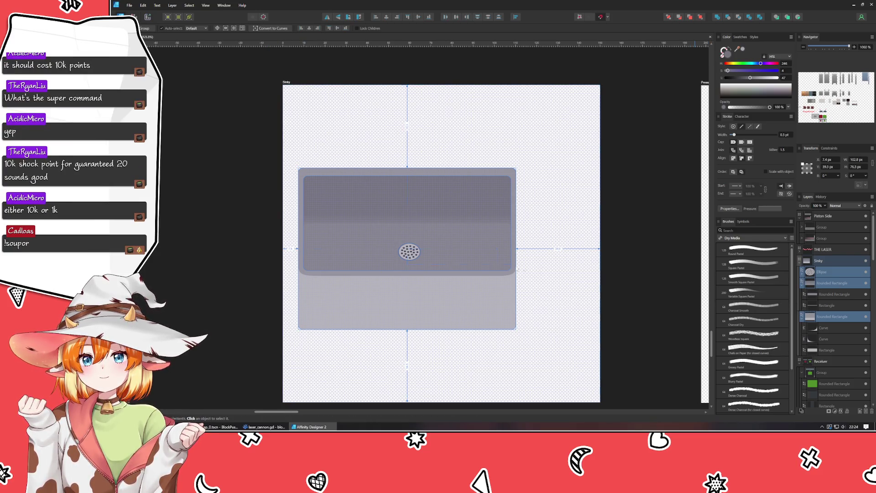
pyautogui.hotkey('ctrl', 'g')
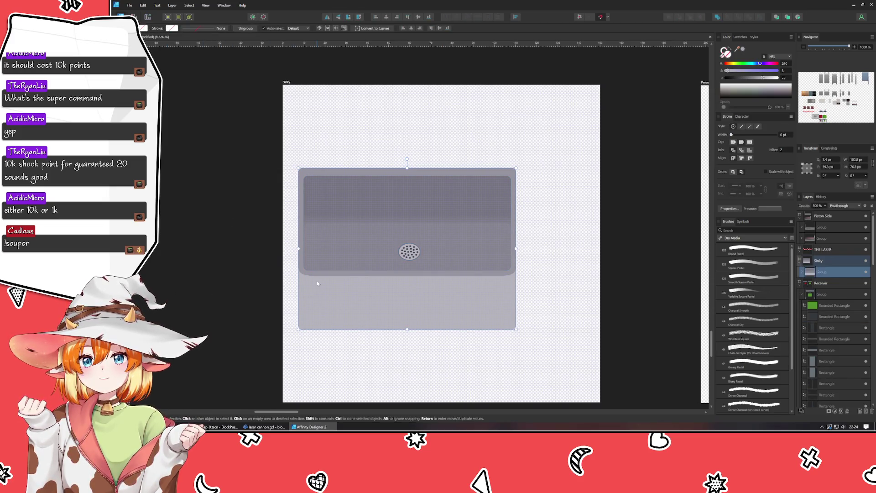
pyautogui.moveTo(366, 288)
pyautogui.mouseDown()
pyautogui.moveTo(411, 283)
pyautogui.moveTo(401, 283)
pyautogui.mouseUp()
pyautogui.click(261, 354)
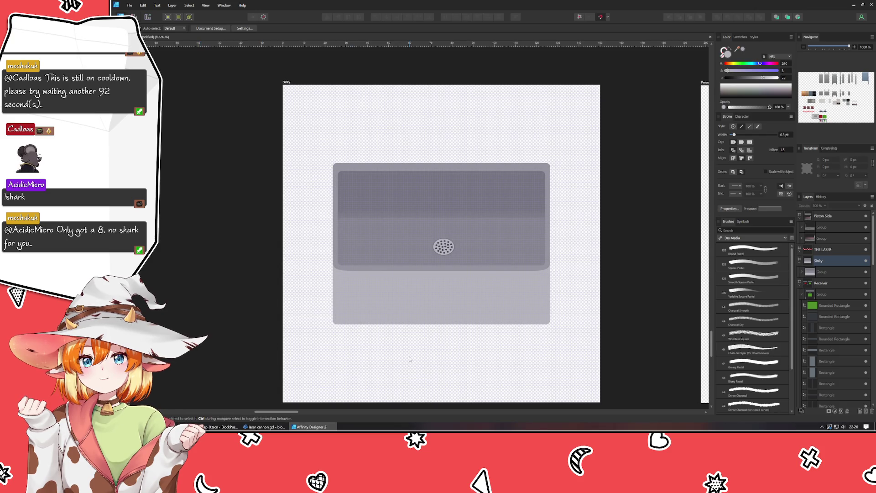
# Step: Move the drain circle inside the sink group about 46 px lower in the basin
pyautogui.click(444, 256)
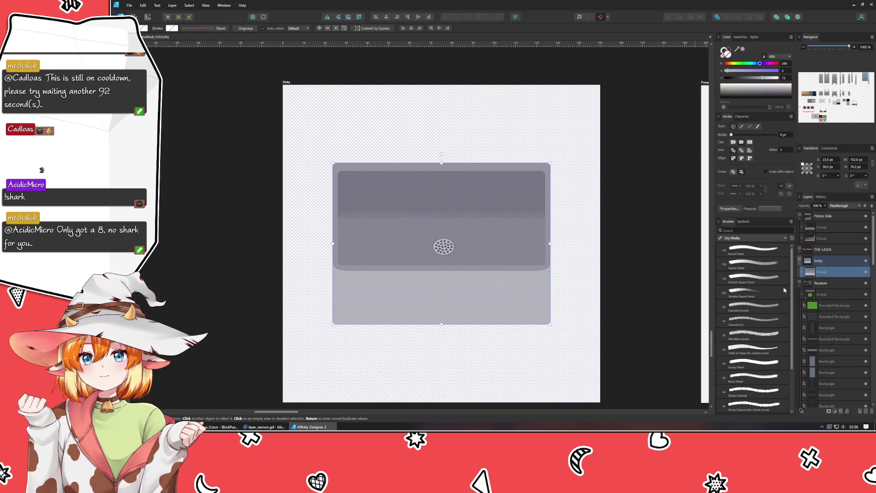
pyautogui.doubleClick(444, 256)
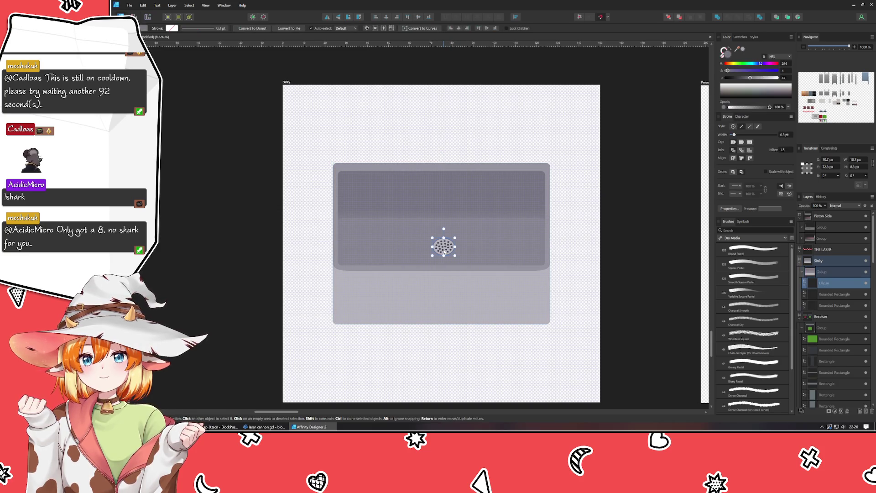
pyautogui.moveTo(444, 255)
pyautogui.mouseDown()
pyautogui.moveTo(444, 277)
pyautogui.moveTo(441, 265)
pyautogui.mouseUp()
pyautogui.click(415, 373)
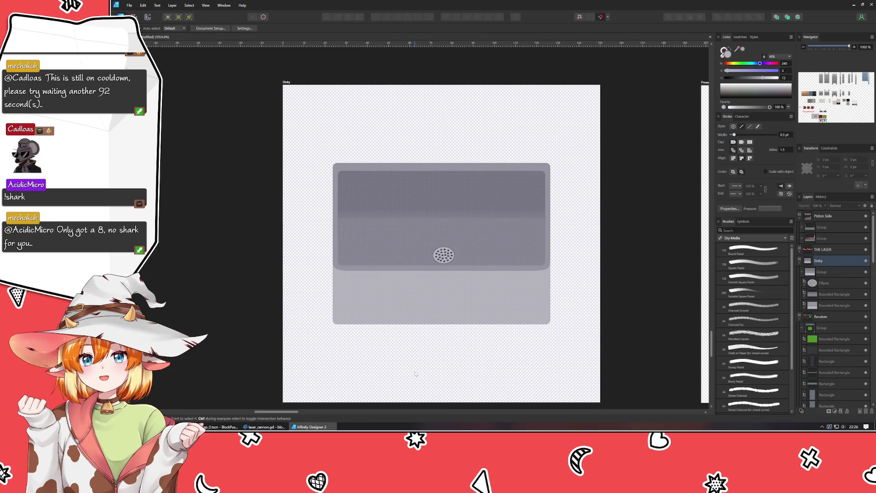
pyautogui.scroll(-4, 416, 374)
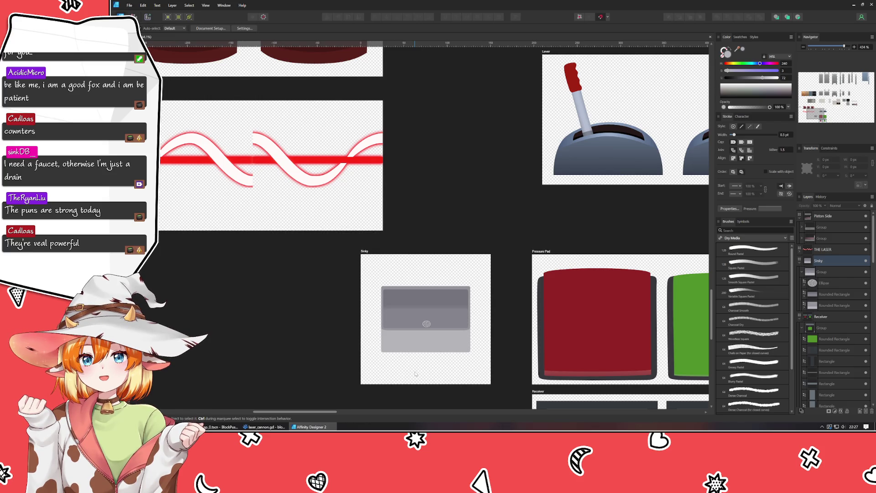
pyautogui.scroll(4, 400, 308)
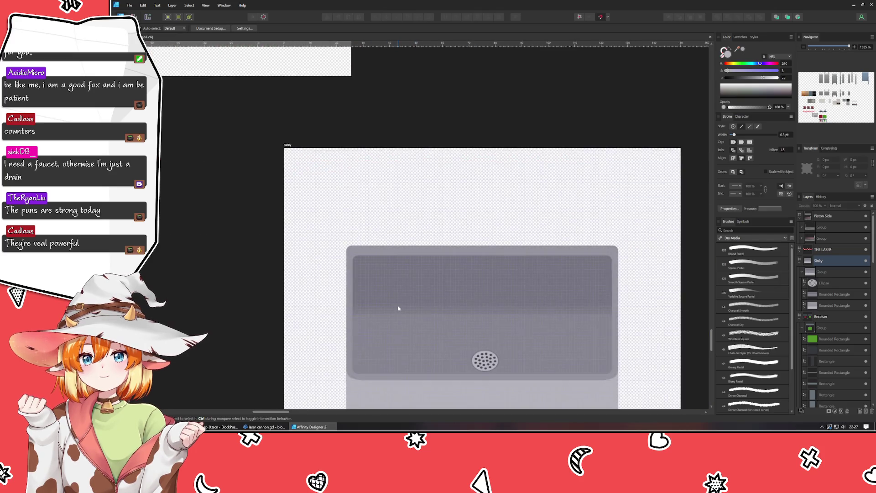
pyautogui.click(410, 256)
# Step: Stretch the sink's rounded rectangle body upward until it is 94.8 px tall
pyautogui.scroll(2, 502, 257)
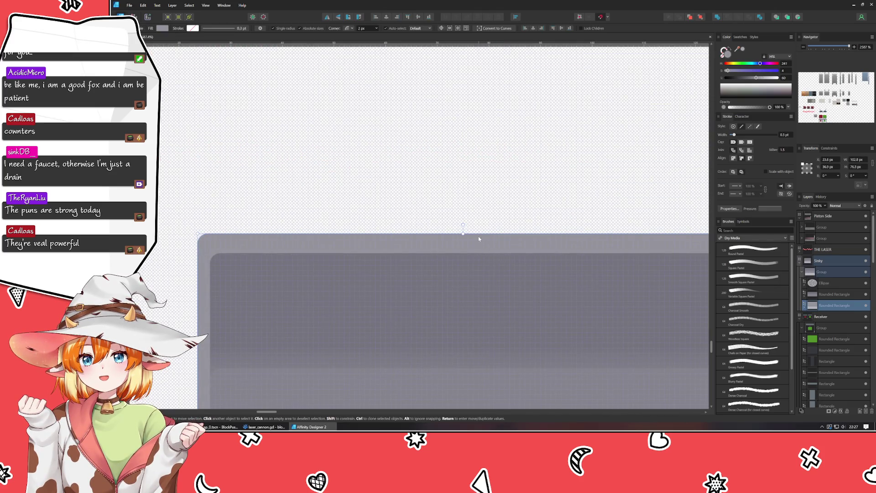
pyautogui.moveTo(462, 233); pyautogui.dragTo(468, 127)
pyautogui.scroll(-4, 468, 128)
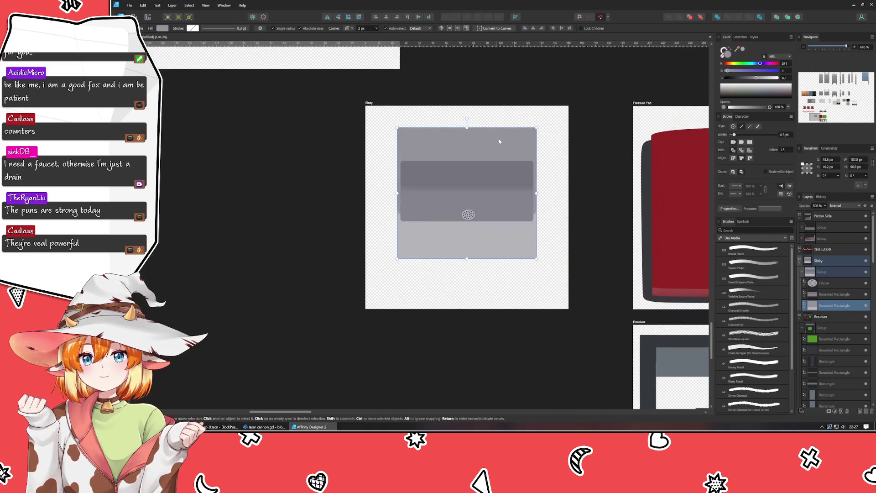
pyautogui.scroll(3, 483, 217)
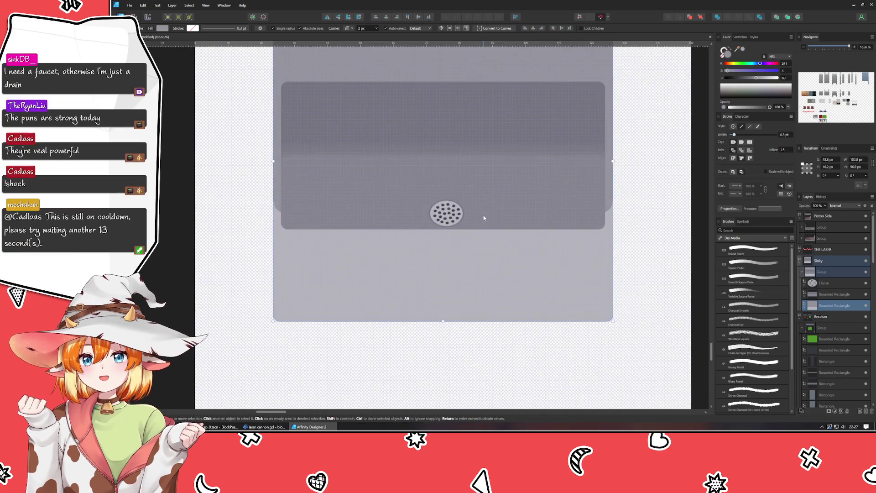
pyautogui.hotkey('ctrl', 'z')
pyautogui.hotkey('ctrl', 'z')
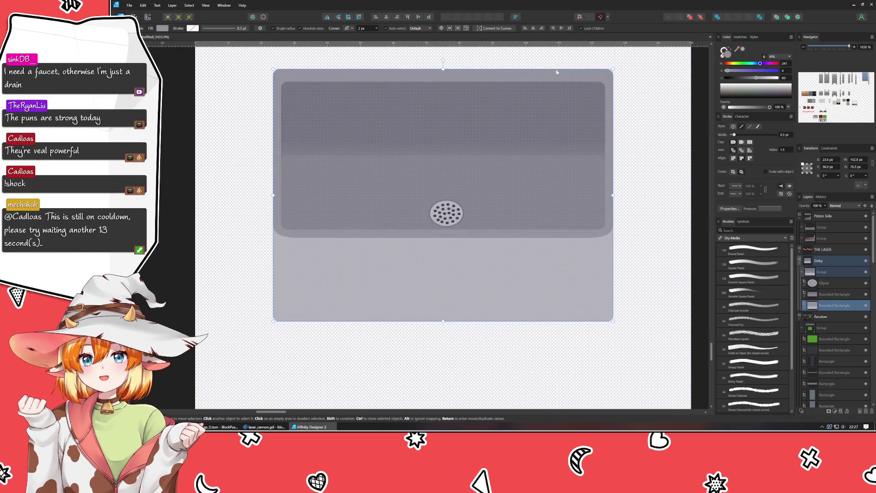
pyautogui.scroll(5, 493, 247)
pyautogui.moveTo(418, 270)
pyautogui.mouseDown()
pyautogui.moveTo(419, 186)
pyautogui.moveTo(426, 211)
pyautogui.mouseUp()
pyautogui.scroll(-5, 400, 121)
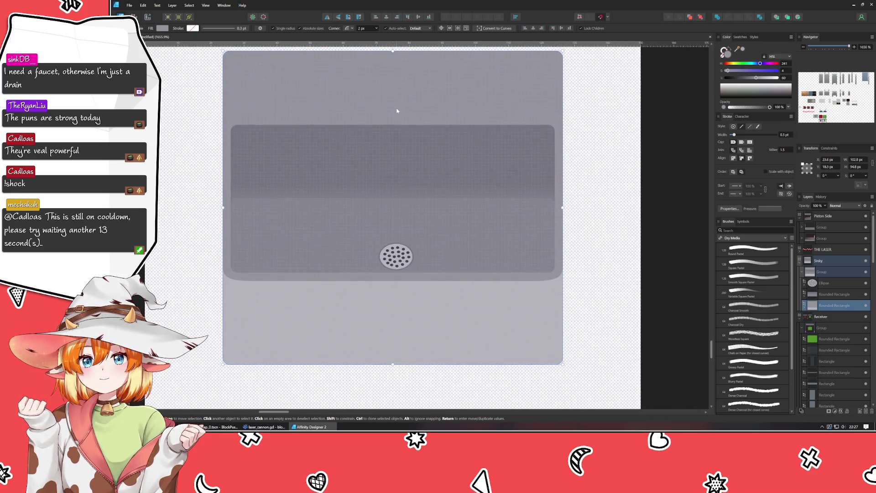
pyautogui.scroll(3, 402, 190)
pyautogui.hotkey('ctrl', 'z')
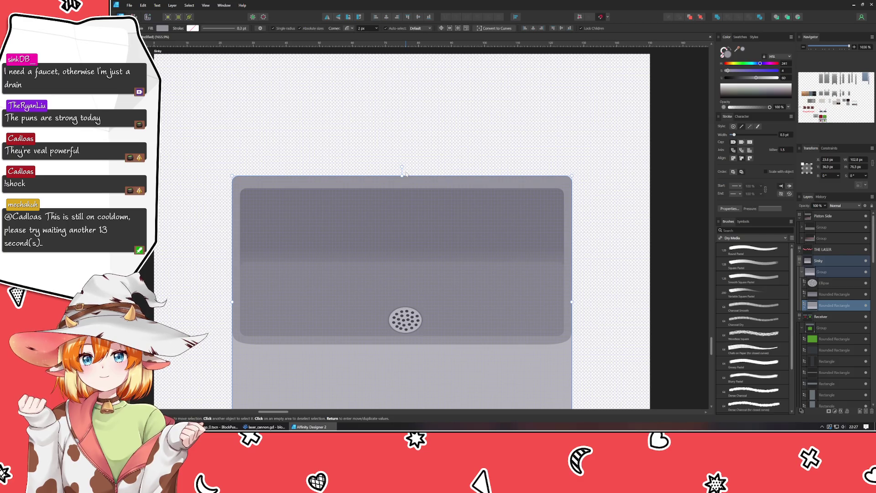
pyautogui.hotkey('ctrl', 'shift', 'z')
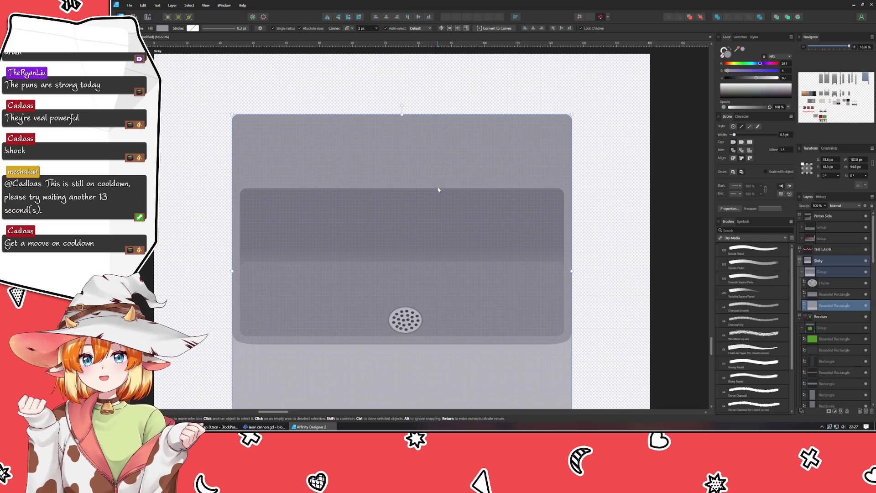
pyautogui.click(609, 233)
pyautogui.scroll(2, 286, 110)
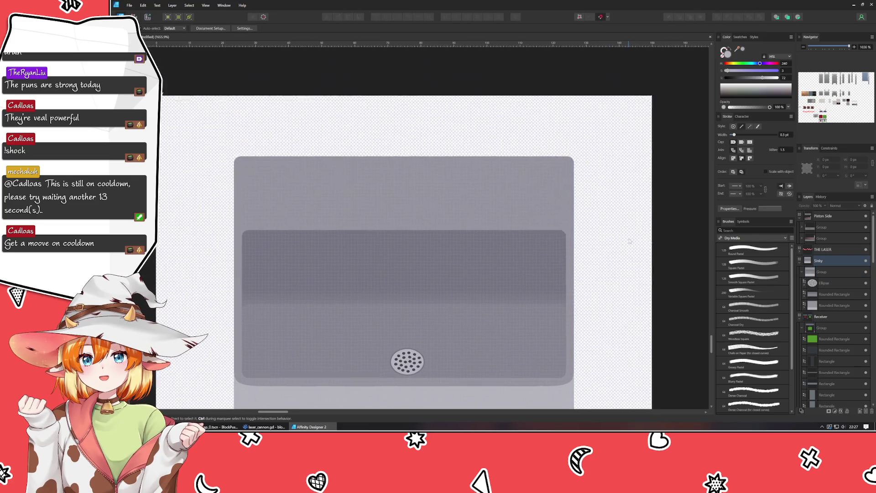
# Step: Draw a closed lozenge-shaped label plate outline with the Pen tool above the basin
pyautogui.press('p')
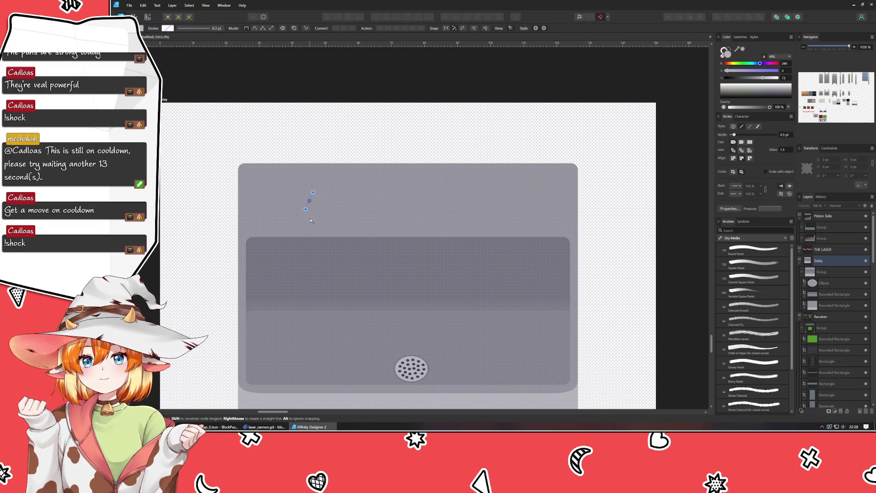
pyautogui.moveTo(313, 221); pyautogui.dragTo(320, 221)
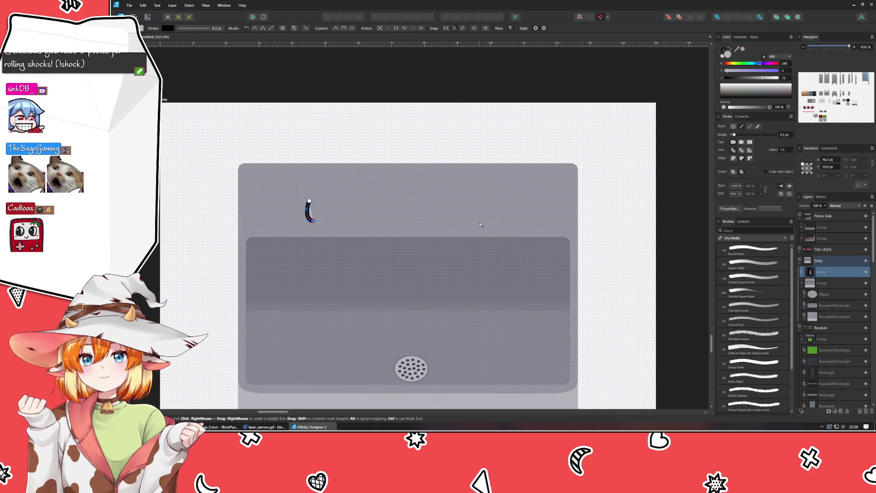
pyautogui.hotkey('ctrl', 'z')
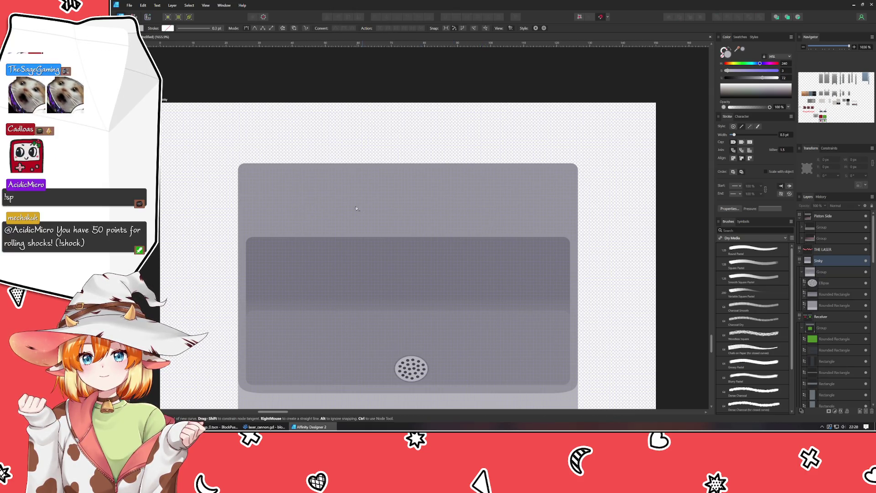
pyautogui.click(341, 192)
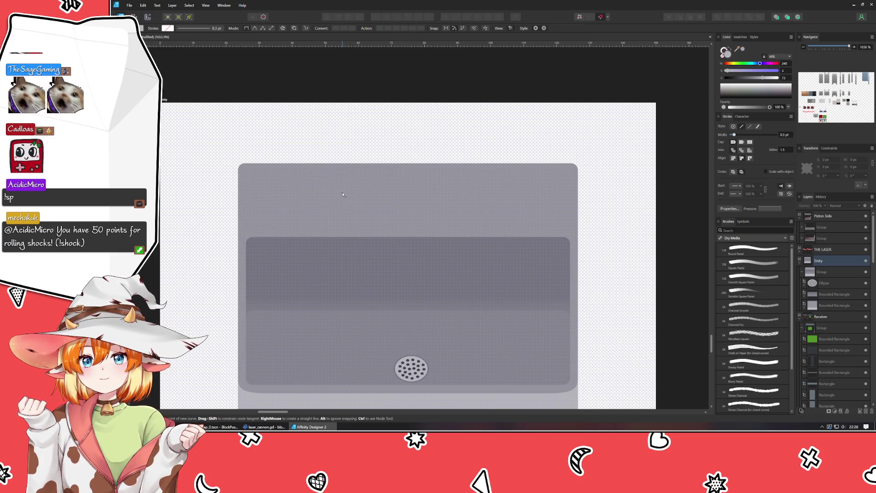
pyautogui.click(325, 208)
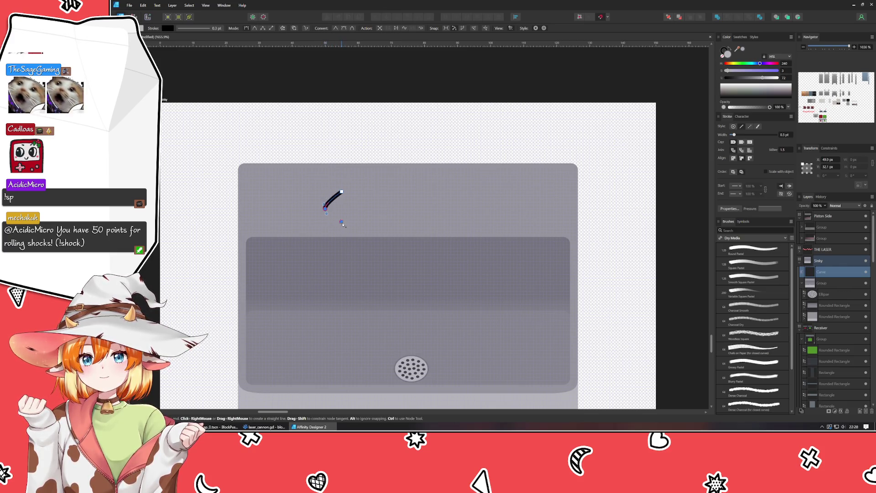
pyautogui.click(342, 222)
pyautogui.click(453, 221)
pyautogui.click(469, 210)
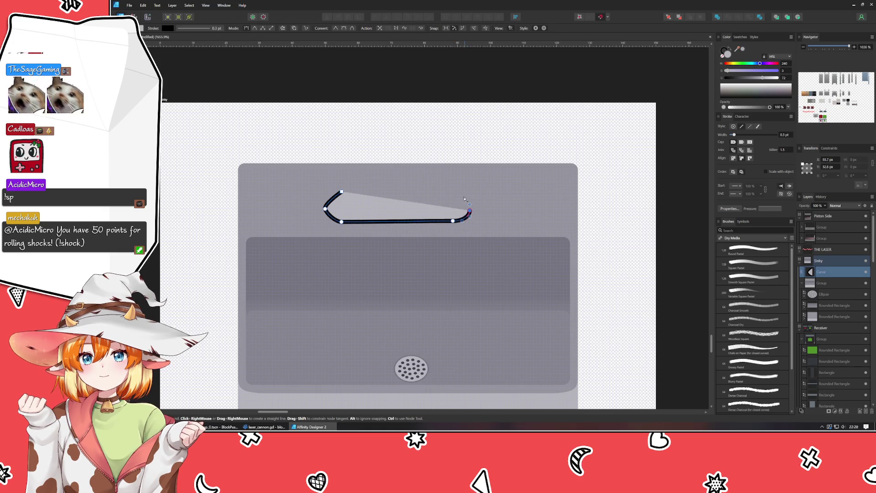
pyautogui.click(450, 194)
pyautogui.click(341, 192)
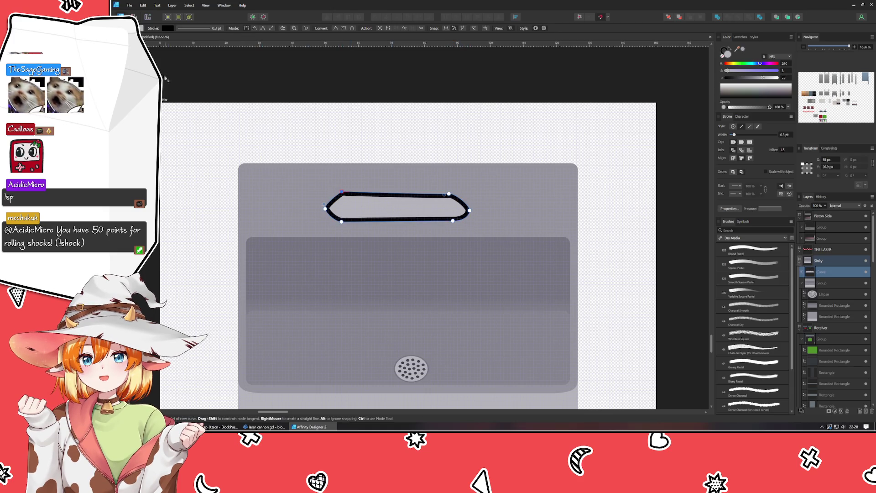
# Step: Remove the plate's black outline and give it a grey fill sampled from the sink
pyautogui.press('a')
pyautogui.click(342, 192)
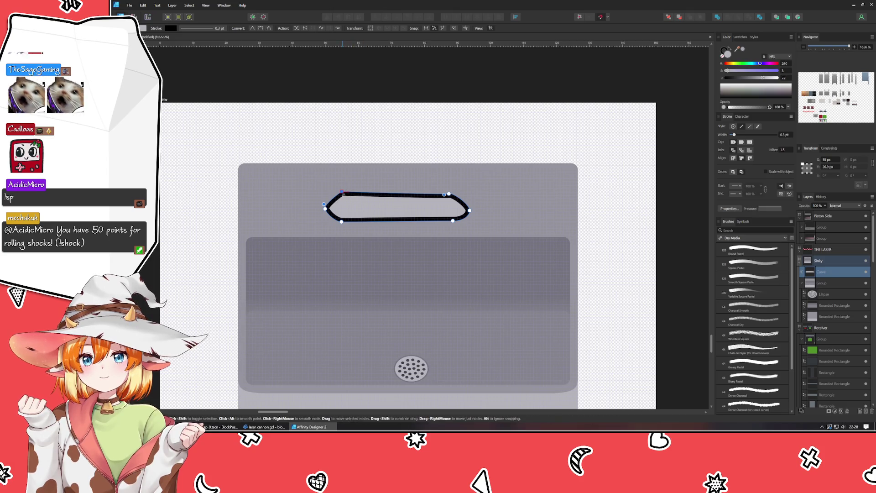
pyautogui.click(727, 51)
pyautogui.click(724, 59)
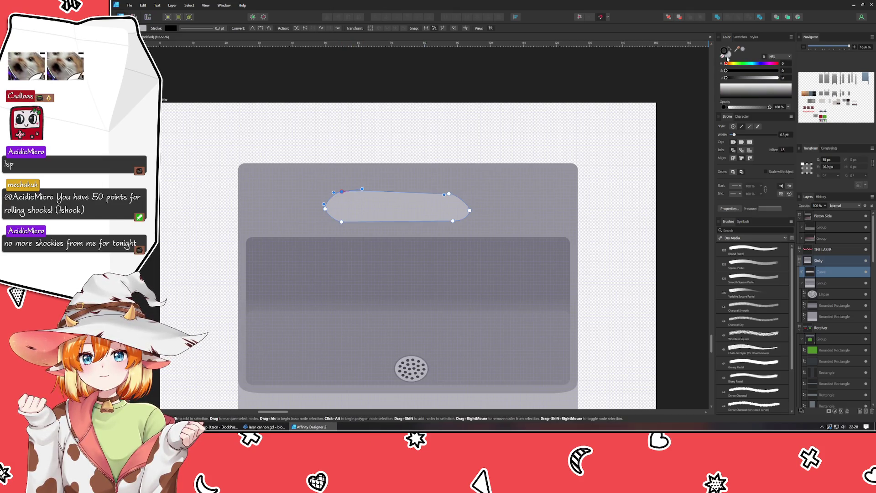
pyautogui.moveTo(739, 50)
pyautogui.mouseDown()
pyautogui.moveTo(661, 191)
pyautogui.moveTo(411, 368)
pyautogui.mouseUp()
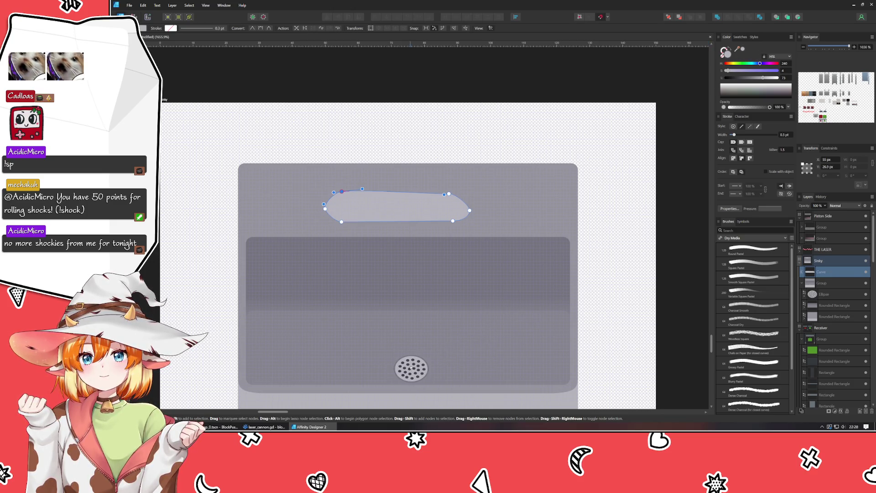
pyautogui.click(193, 307)
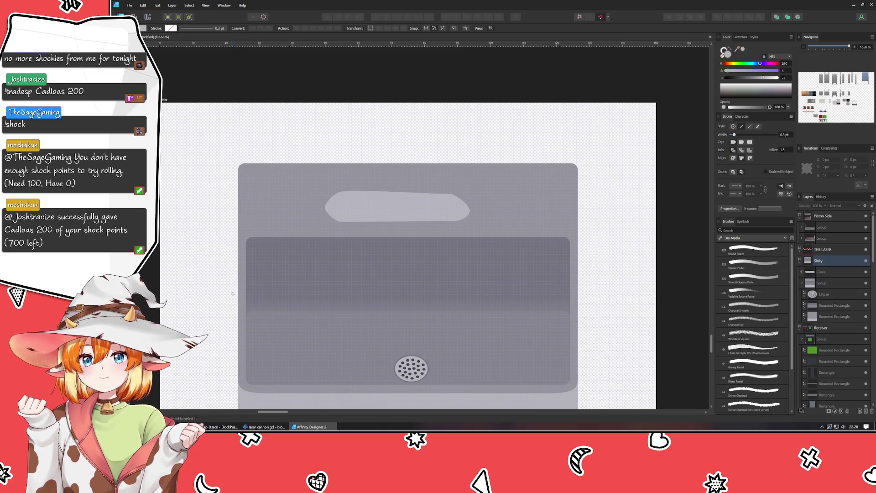
# Step: Extend the label plate's right end and smooth its rounded corners
pyautogui.click(401, 213)
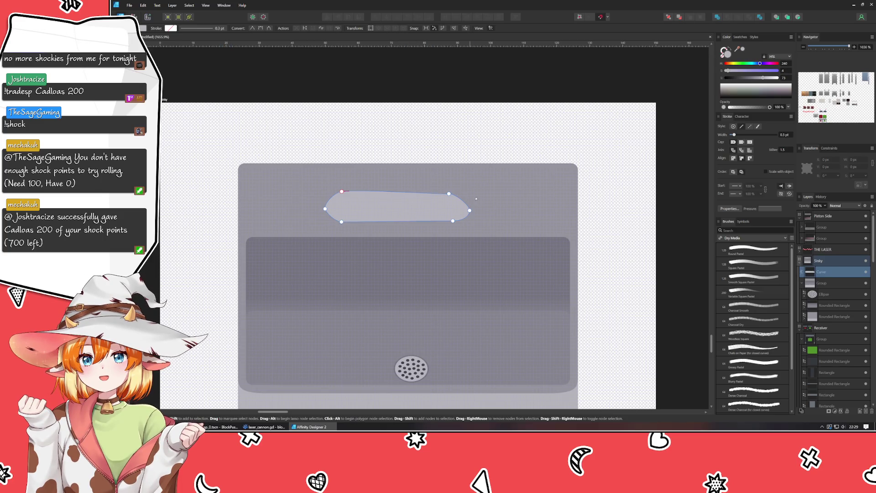
pyautogui.moveTo(470, 207)
pyautogui.mouseDown()
pyautogui.moveTo(483, 207)
pyautogui.moveTo(484, 221)
pyautogui.mouseUp()
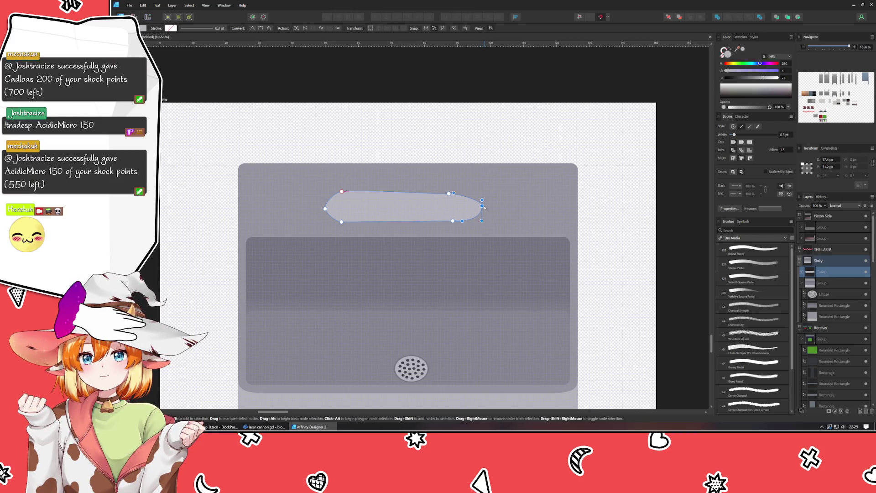
pyautogui.moveTo(483, 199); pyautogui.dragTo(482, 192)
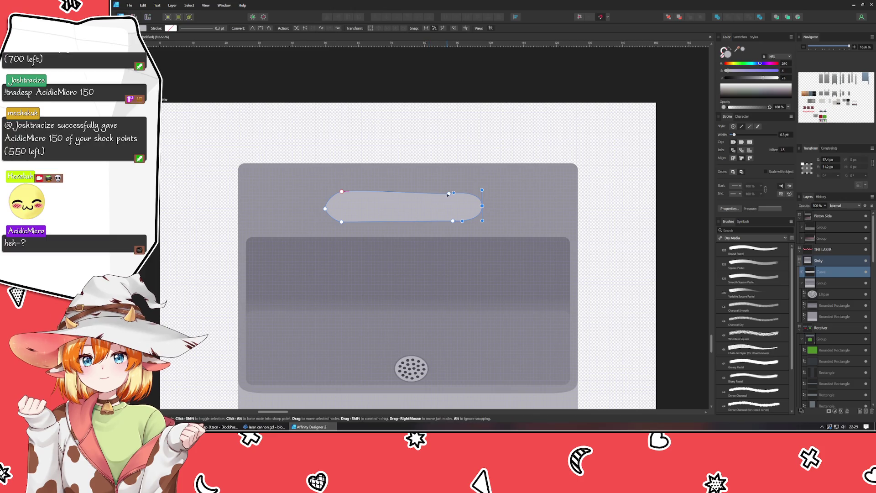
pyautogui.moveTo(453, 194); pyautogui.dragTo(476, 191)
pyautogui.moveTo(452, 221); pyautogui.dragTo(482, 219)
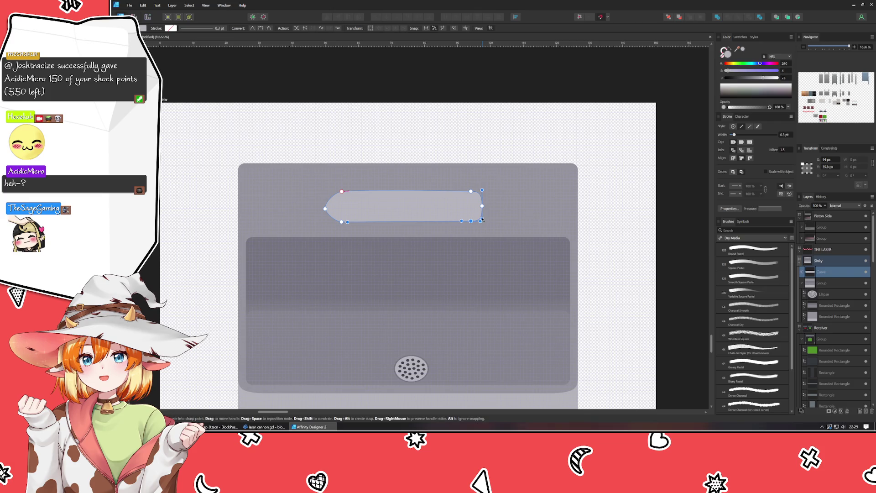
pyautogui.moveTo(483, 220); pyautogui.dragTo(482, 221)
pyautogui.click(475, 192)
pyautogui.moveTo(476, 191); pyautogui.dragTo(482, 193)
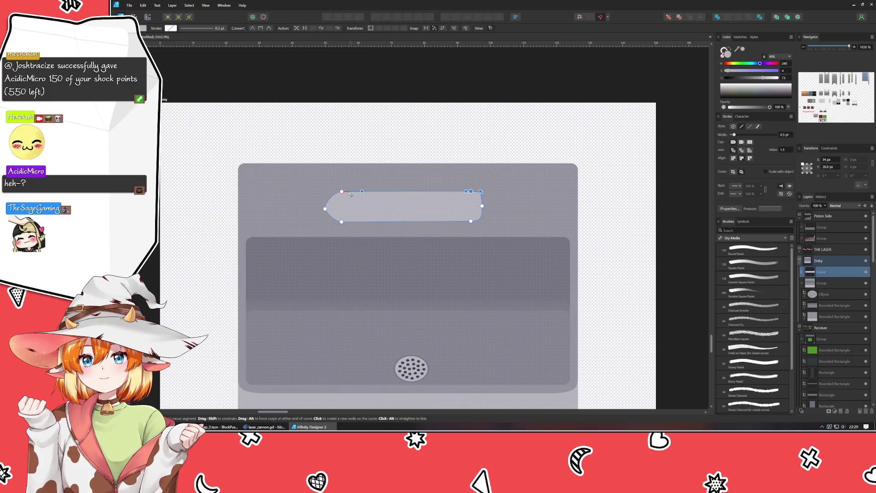
# Step: Add top and bottom nodes and square off the plate's pointed left end into rounded corners
pyautogui.click(346, 191)
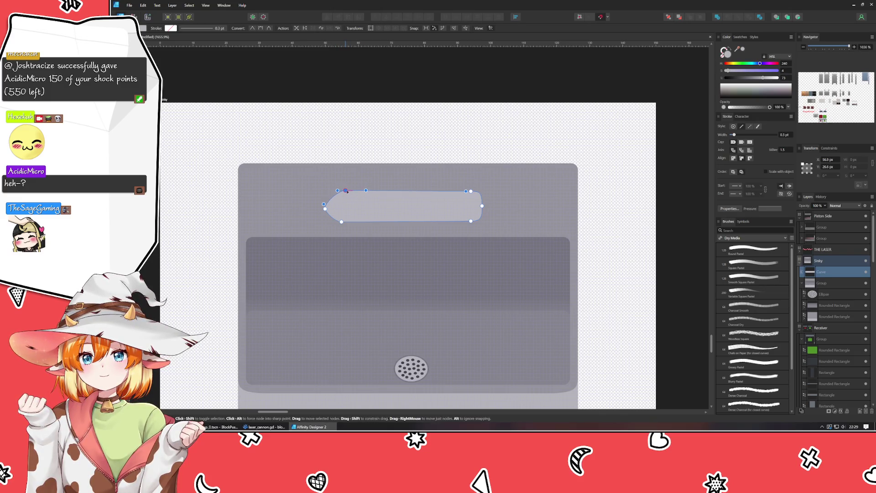
pyautogui.moveTo(346, 191); pyautogui.dragTo(347, 191)
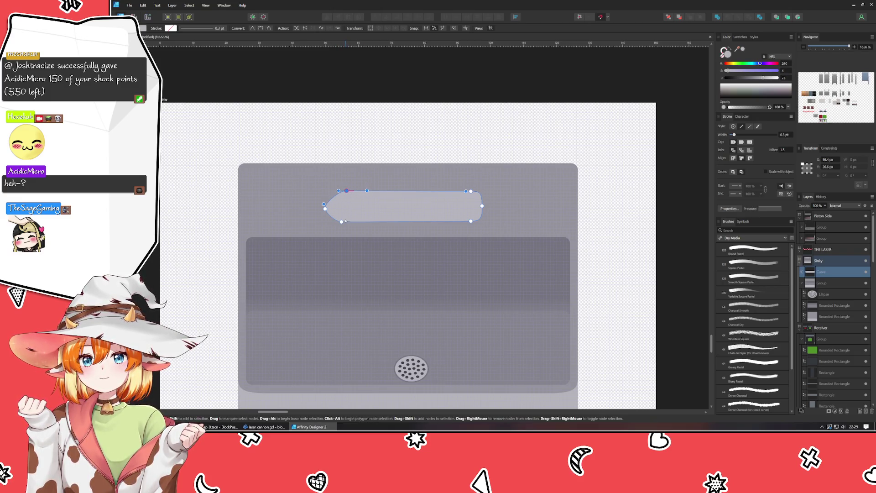
pyautogui.click(347, 220)
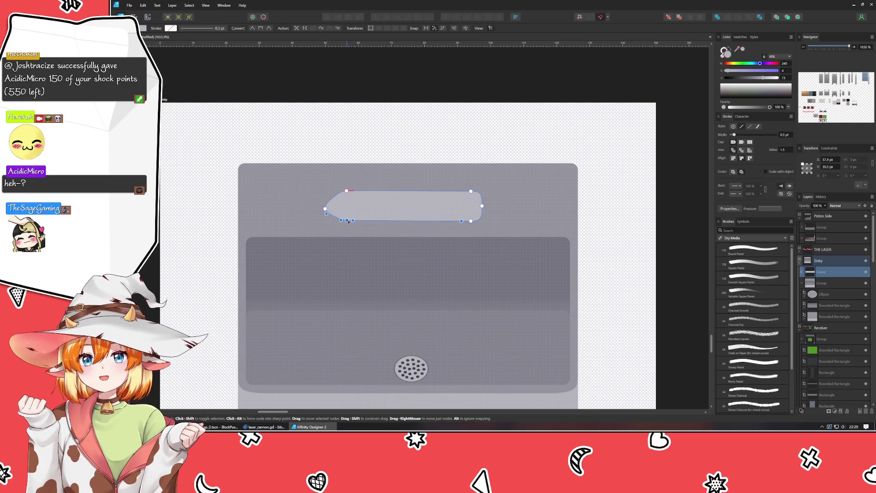
pyautogui.moveTo(348, 221); pyautogui.dragTo(347, 221)
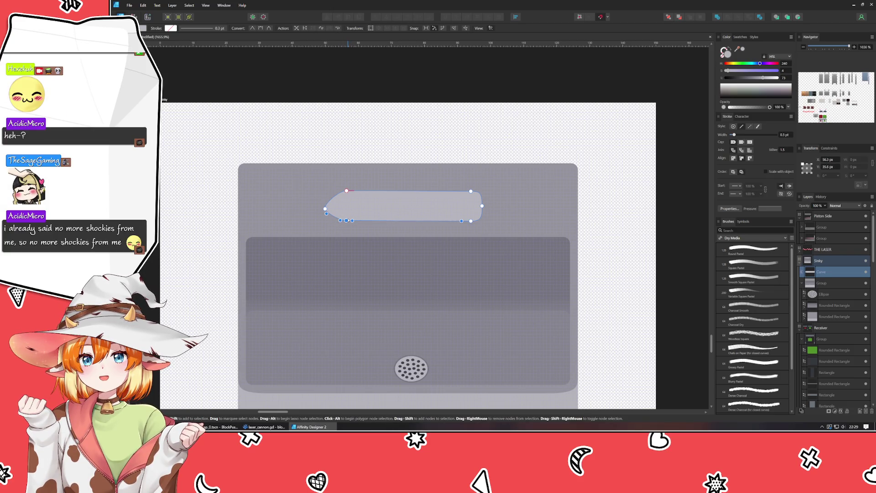
pyautogui.moveTo(326, 209); pyautogui.dragTo(341, 210)
pyautogui.moveTo(340, 208); pyautogui.dragTo(338, 206)
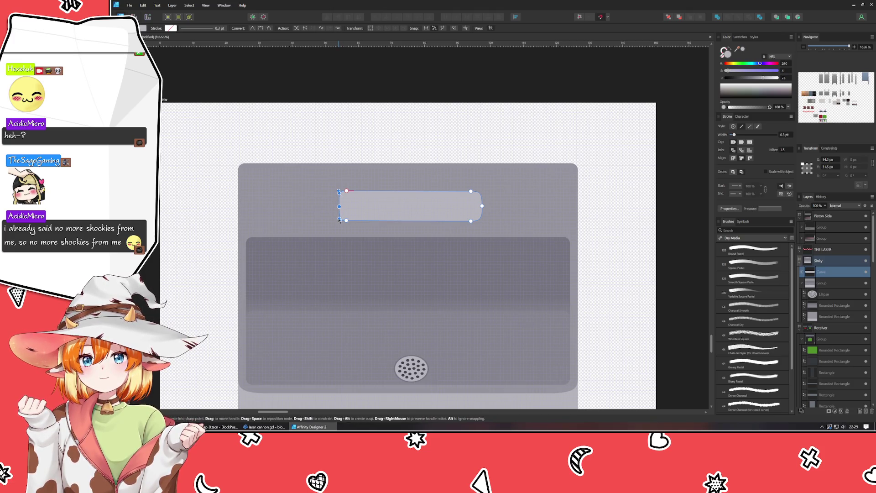
pyautogui.moveTo(339, 206); pyautogui.dragTo(336, 207)
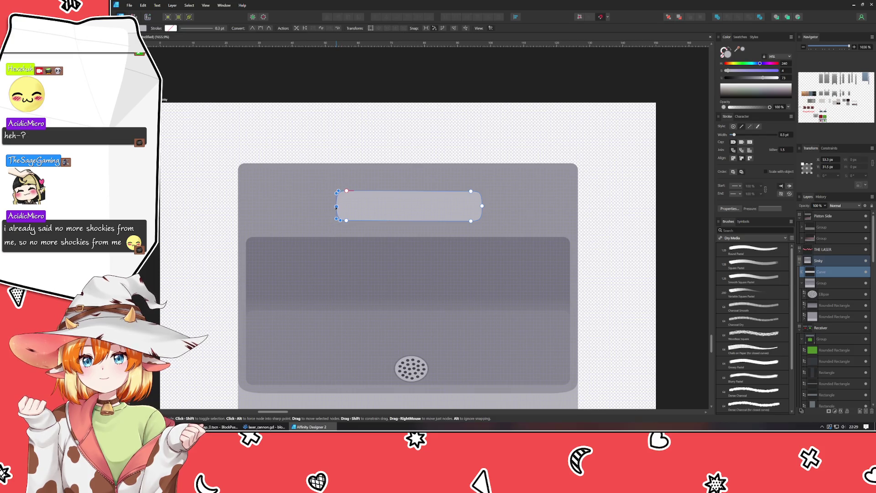
pyautogui.click(346, 220)
pyautogui.moveTo(346, 220); pyautogui.dragTo(346, 222)
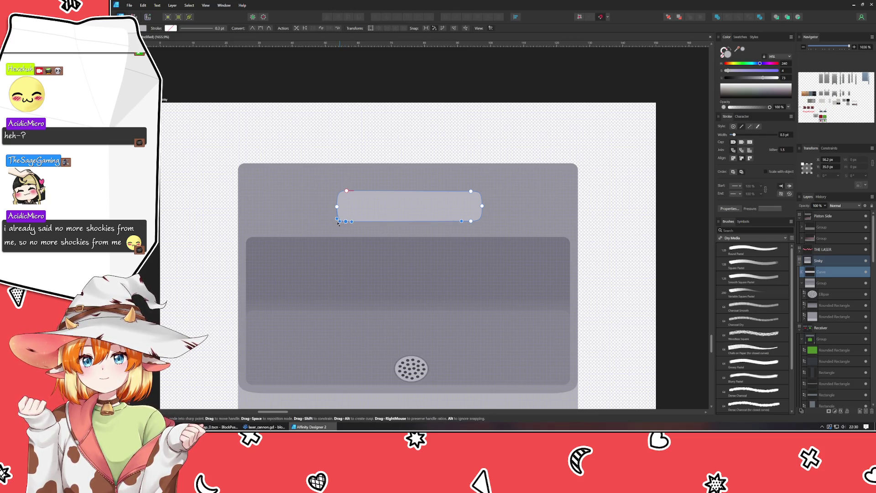
pyautogui.click(335, 121)
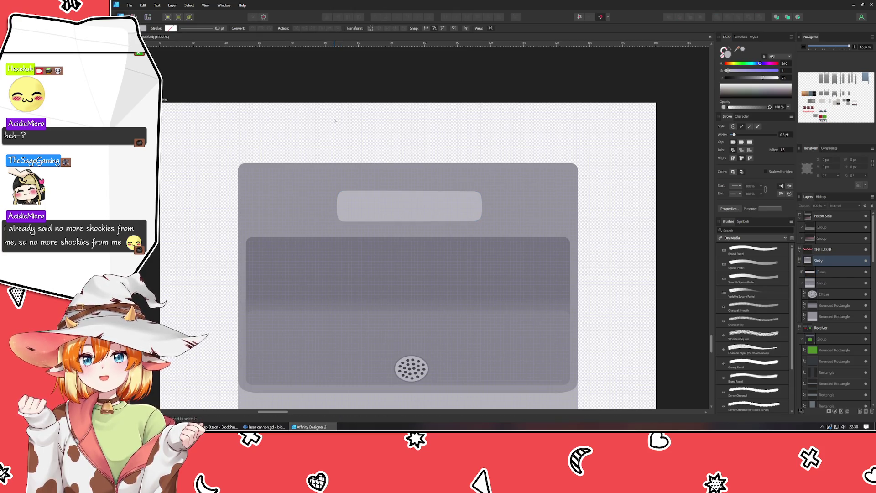
# Step: Move the label plate up, centred on the sink
pyautogui.press('v')
pyautogui.moveTo(405, 209); pyautogui.dragTo(406, 208)
pyautogui.click(327, 136)
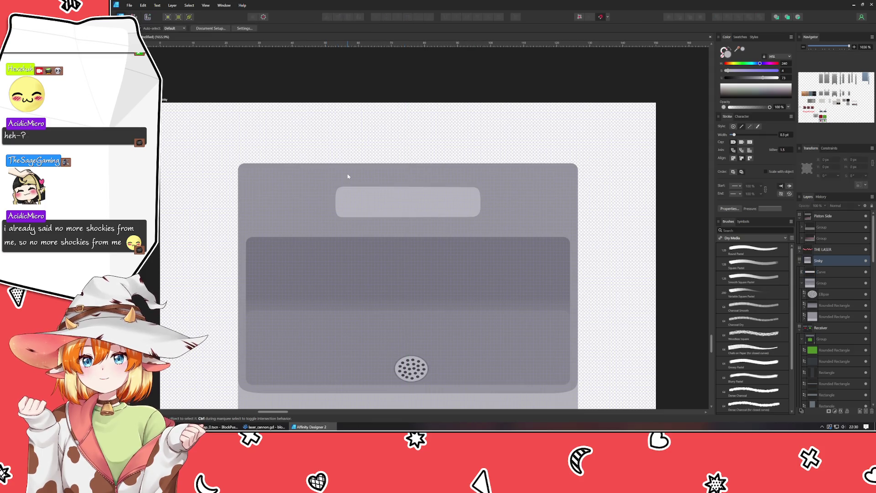
pyautogui.scroll(3, 348, 177)
pyautogui.moveTo(341, 223); pyautogui.dragTo(214, 148)
# Step: Draw a lighter rectangle over the plate's lower half and place it behind the plate
pyautogui.press('m')
pyautogui.moveTo(251, 201)
pyautogui.mouseDown()
pyautogui.moveTo(540, 266)
pyautogui.moveTo(605, 259)
pyautogui.mouseUp()
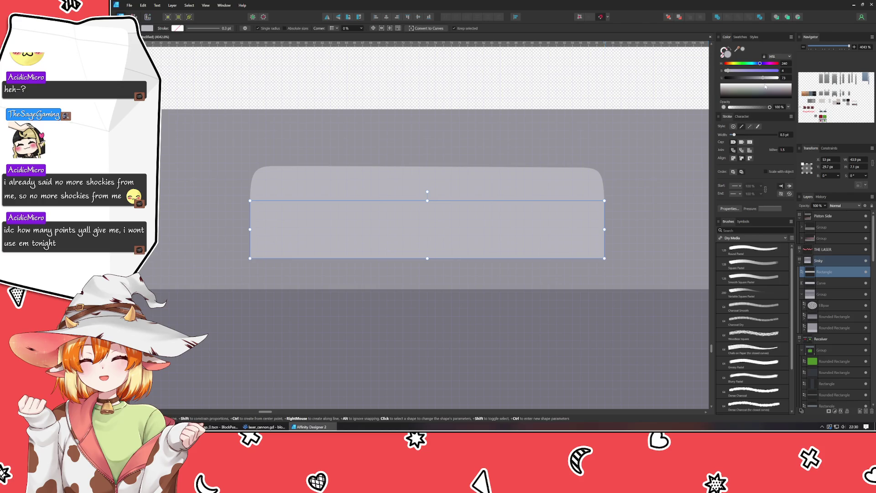
pyautogui.moveTo(767, 80); pyautogui.dragTo(767, 79)
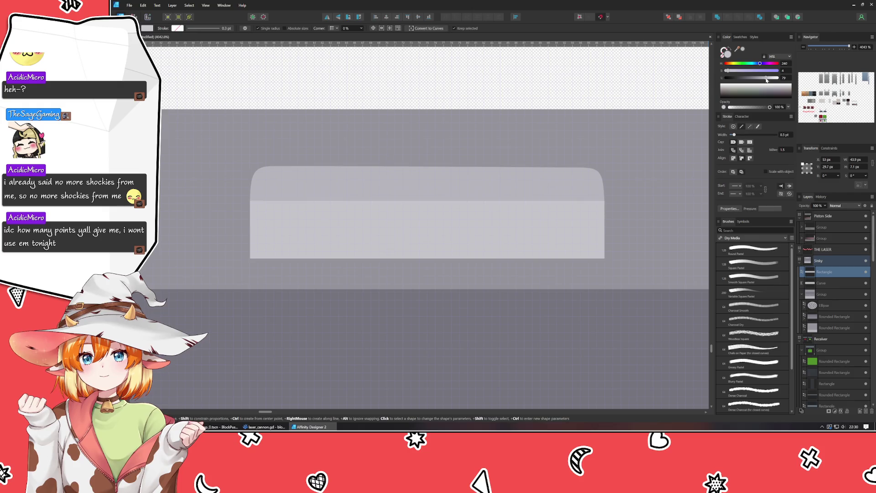
pyautogui.moveTo(825, 272); pyautogui.dragTo(827, 289)
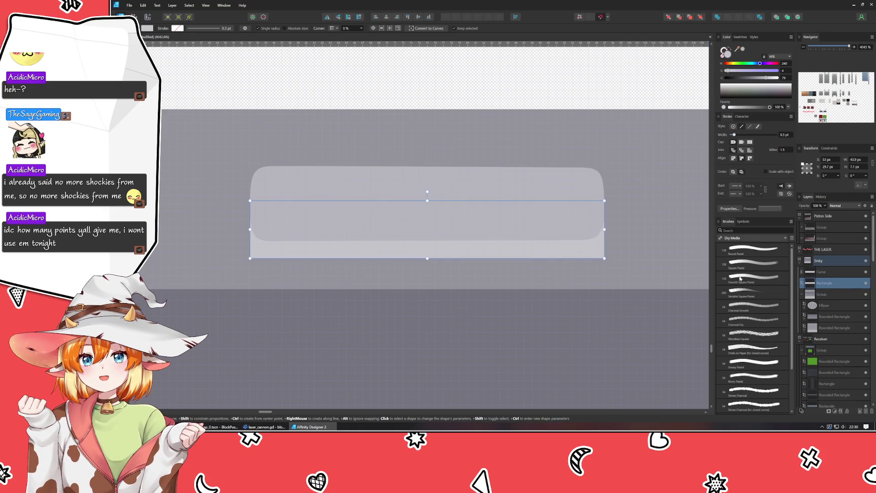
pyautogui.click(433, 73)
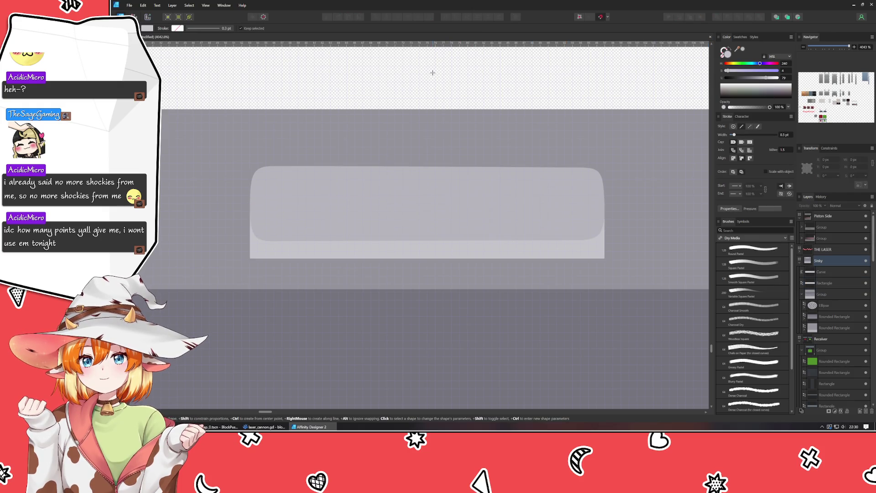
# Step: Check the base rectangle's placement and nudge it up 1 px
pyautogui.click(283, 255)
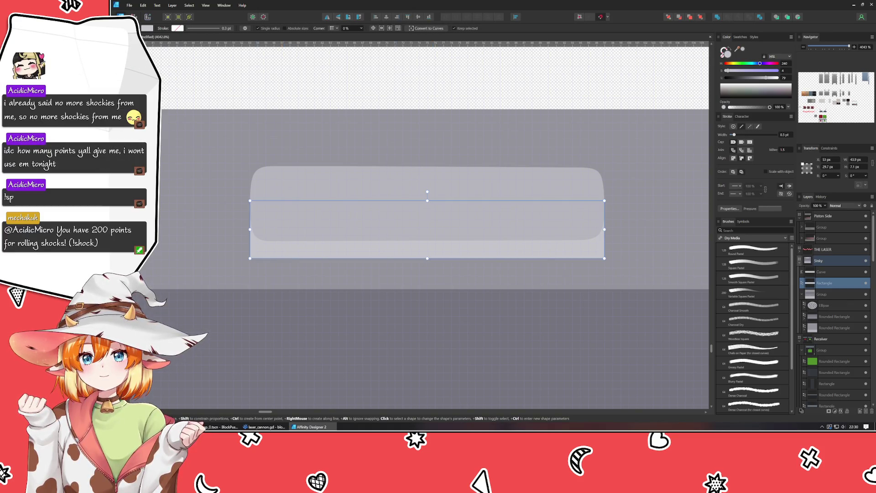
pyautogui.press('v')
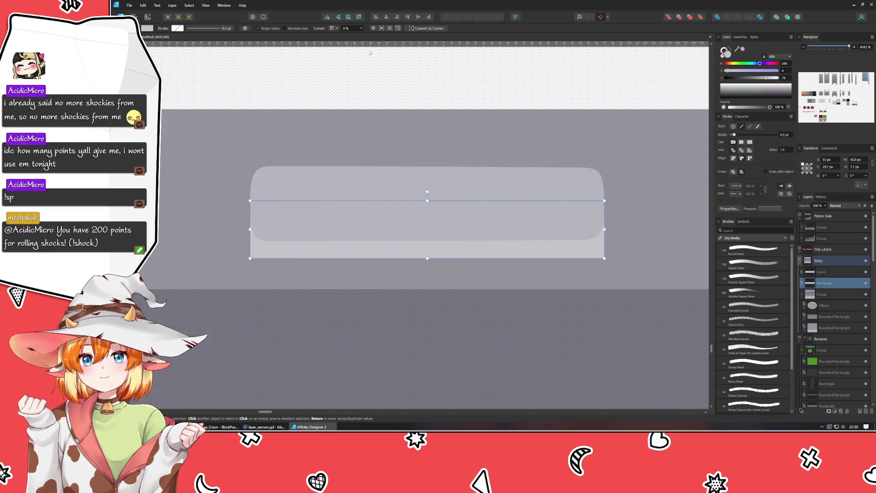
pyautogui.scroll(1, 346, 28)
pyautogui.click(334, 82)
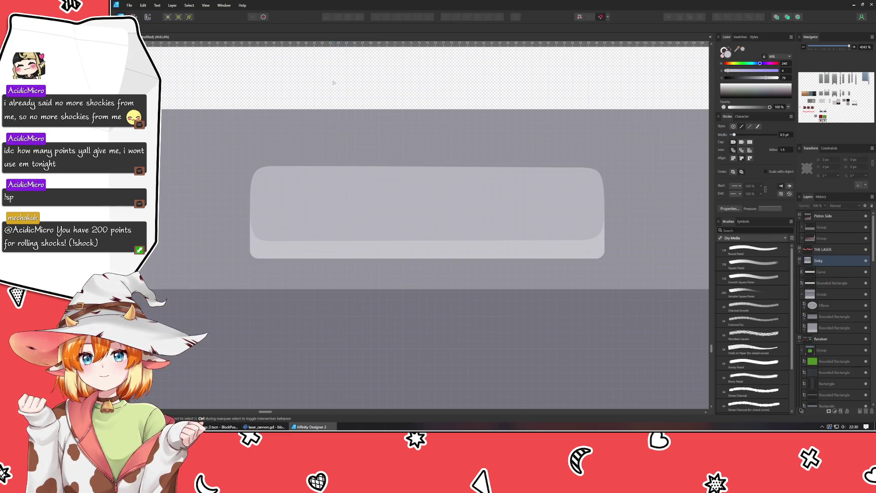
pyautogui.click(344, 248)
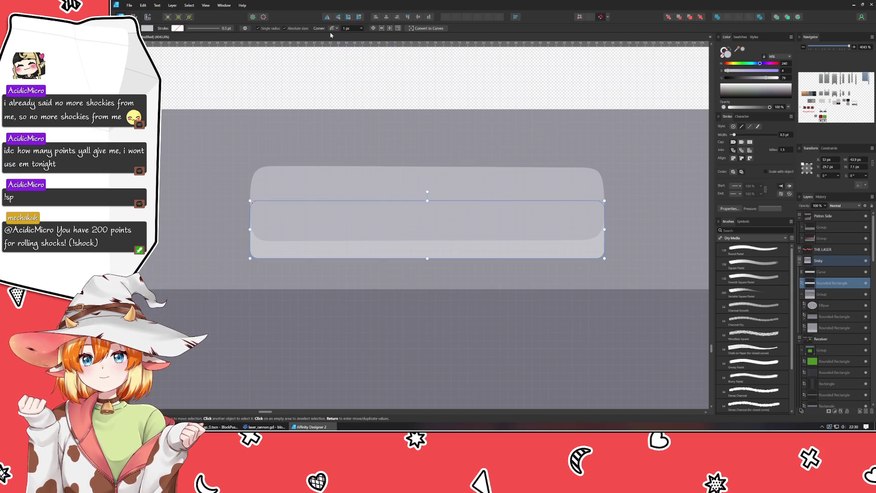
pyautogui.scroll(2, 348, 29)
pyautogui.scroll(-1, 348, 31)
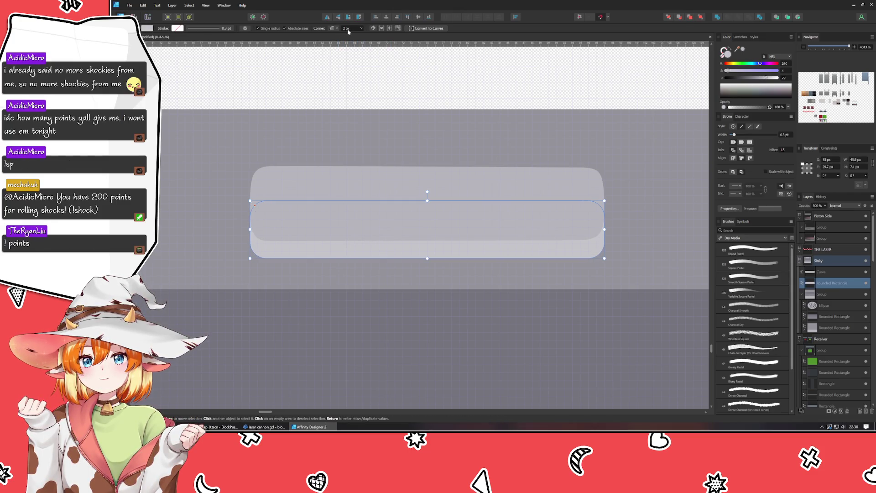
pyautogui.click(332, 90)
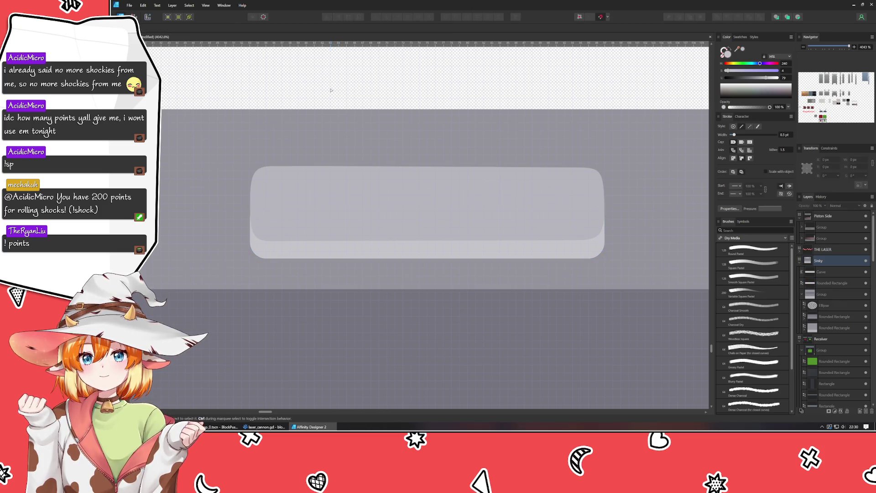
pyautogui.click(378, 252)
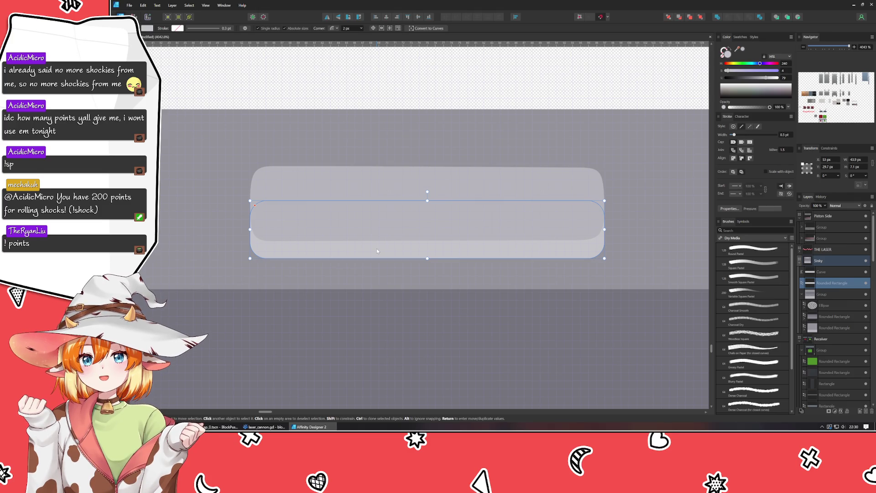
pyautogui.press('Up')
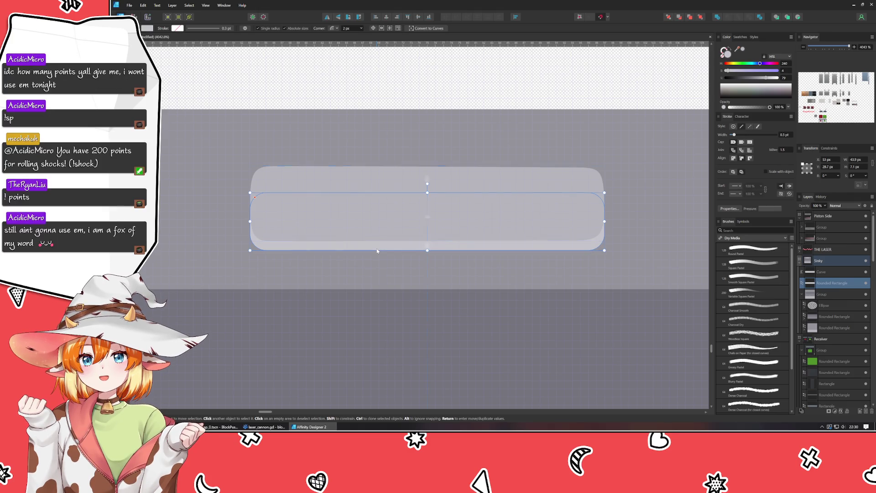
pyautogui.click(332, 99)
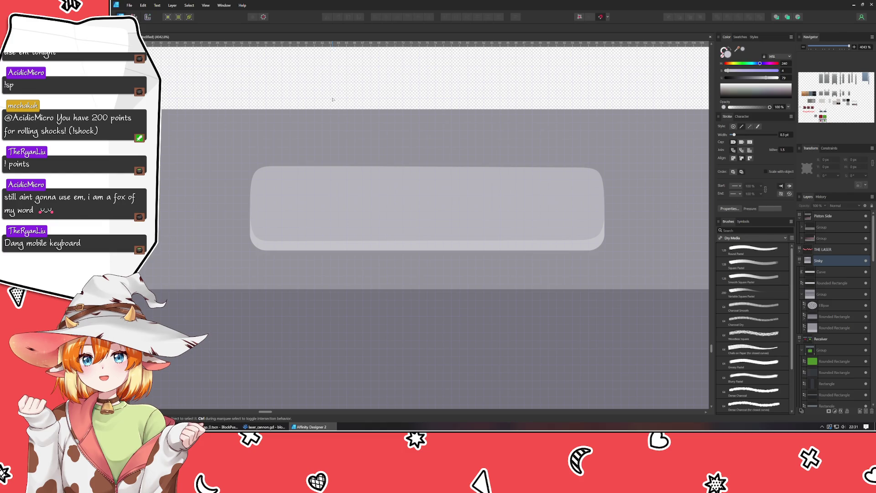
pyautogui.scroll(-5, 333, 99)
pyautogui.scroll(2, 356, 153)
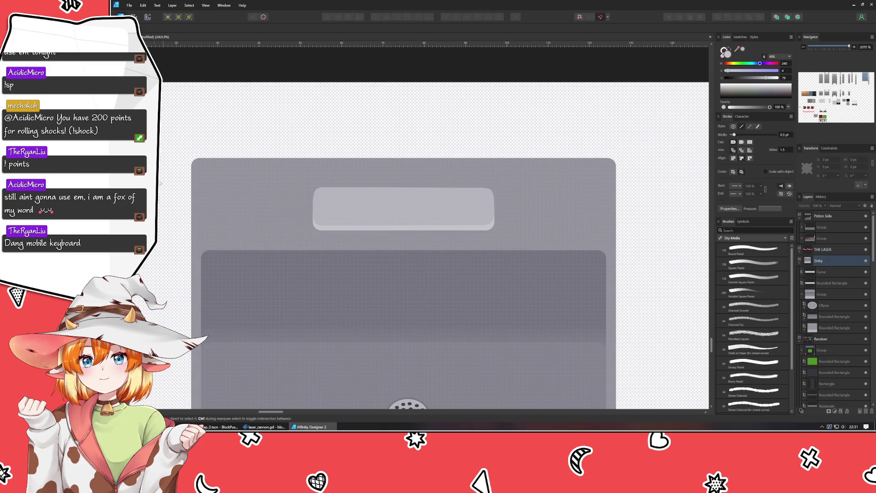
# Step: Add nodes along the label plate's bottom edge and lift its centre slightly
pyautogui.click(387, 204)
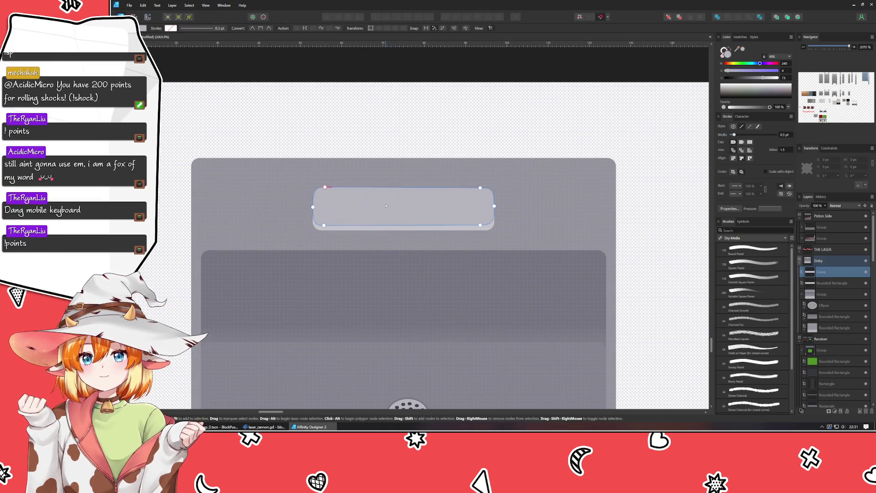
pyautogui.click(403, 226)
pyautogui.moveTo(403, 225); pyautogui.dragTo(403, 223)
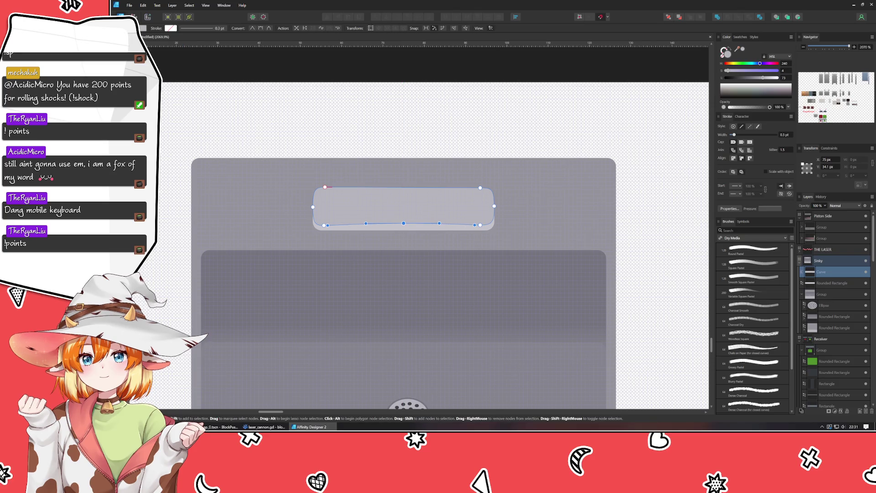
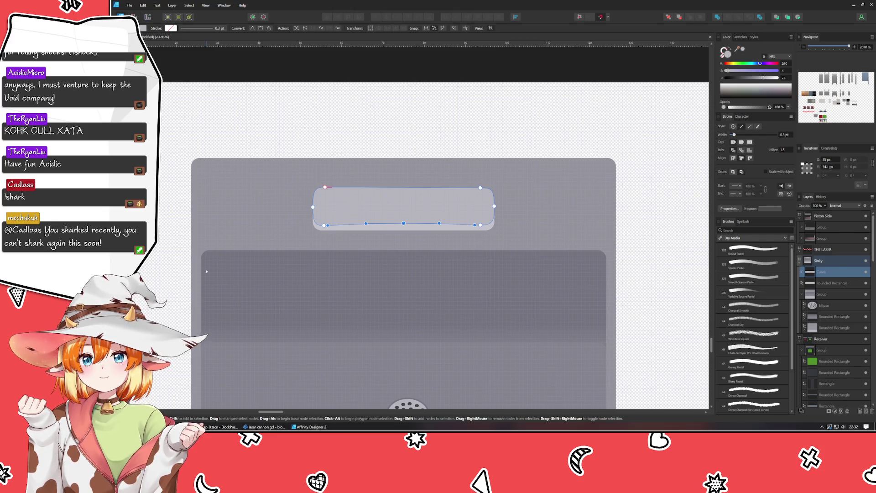
# Step: Group the top bar's Rounded Rectangle and Curve layers with Ctrl+G, then switch to the browser
pyautogui.click(262, 324)
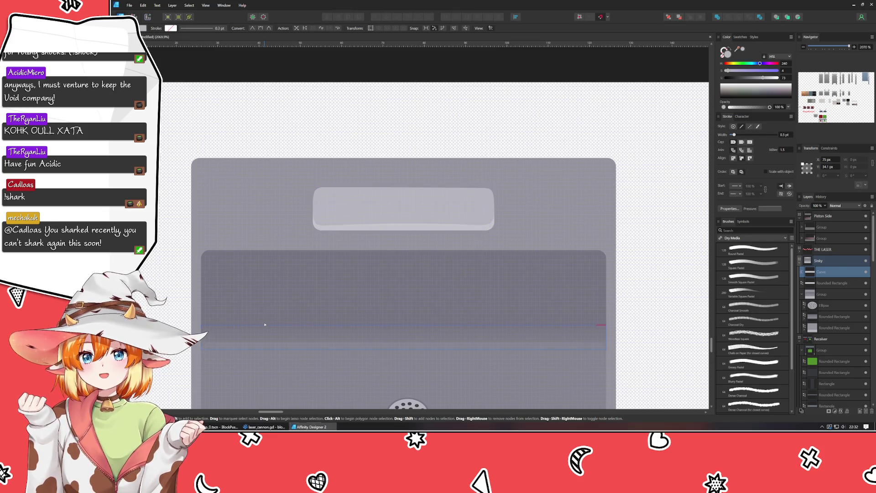
pyautogui.click(268, 91)
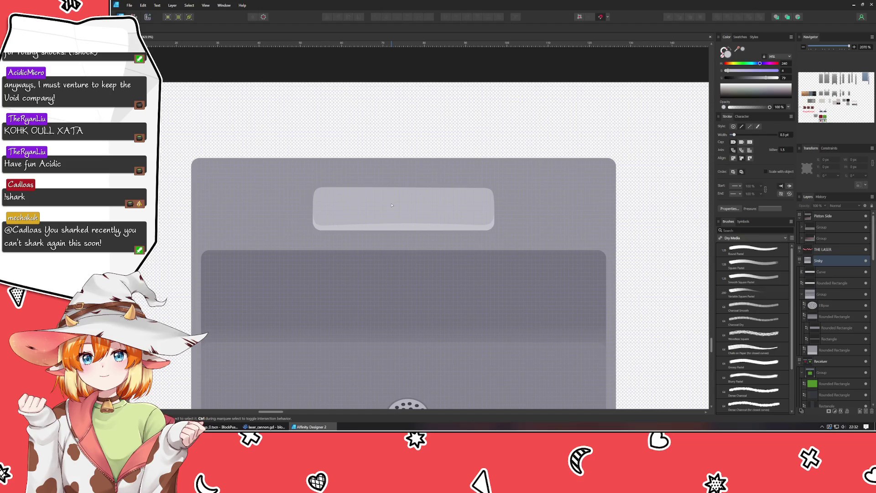
pyautogui.click(802, 295)
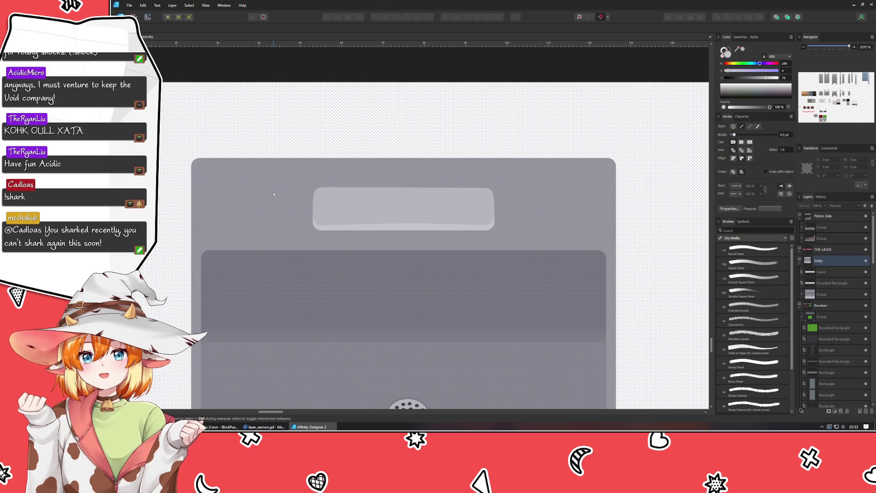
pyautogui.click(832, 282)
pyautogui.keyDown('shift'); pyautogui.click(832, 278); pyautogui.keyUp('shift')
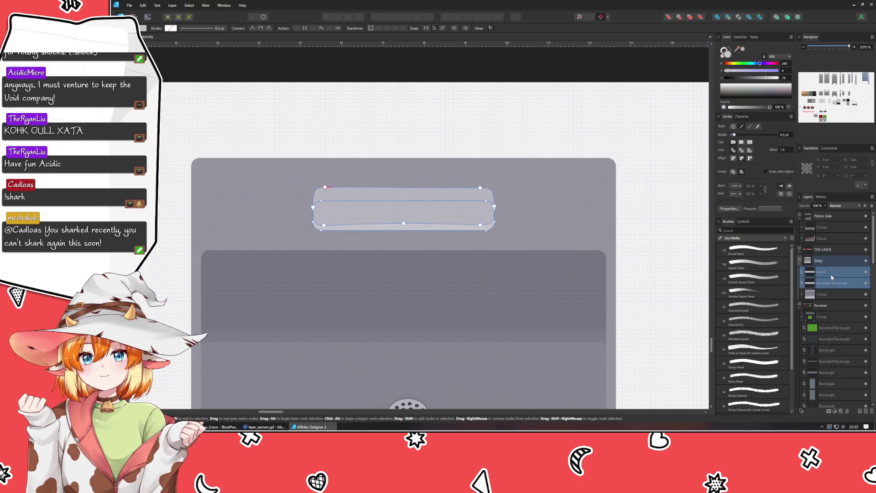
pyautogui.hotkey('ctrl', 'g')
pyautogui.hotkey('ctrl', 'd')
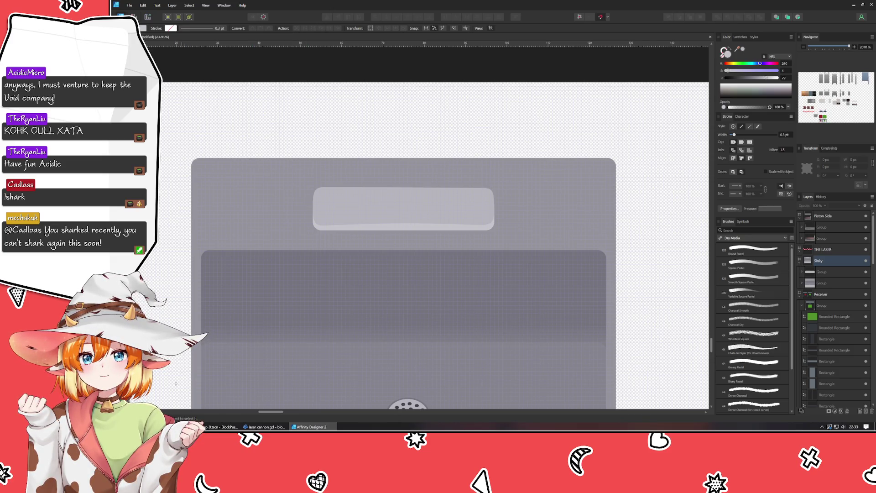
pyautogui.hotkey('alt', 'Tab')
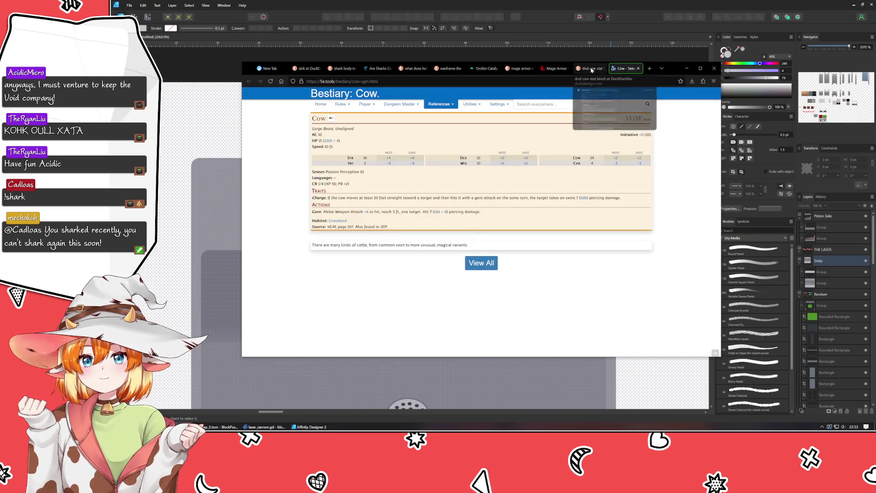
# Step: Switch to the 'sink' image search results and scroll through them
pyautogui.click(589, 68)
pyautogui.click(531, 70)
pyautogui.click(414, 68)
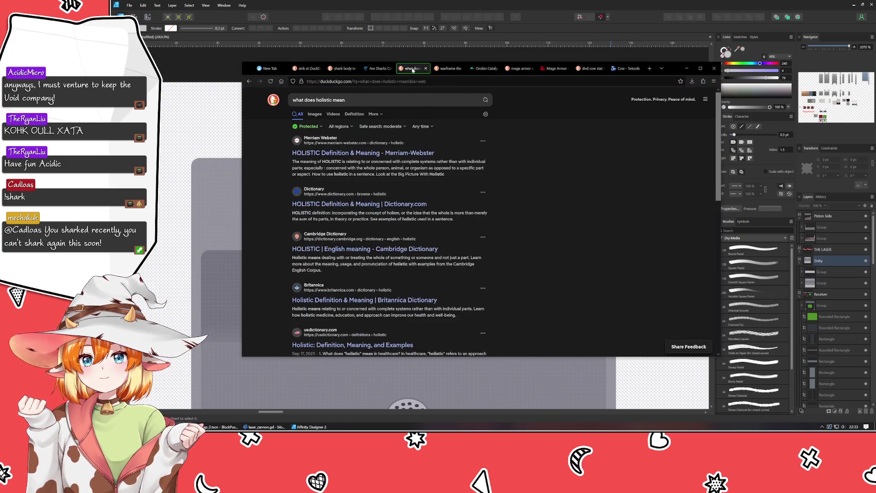
pyautogui.click(306, 68)
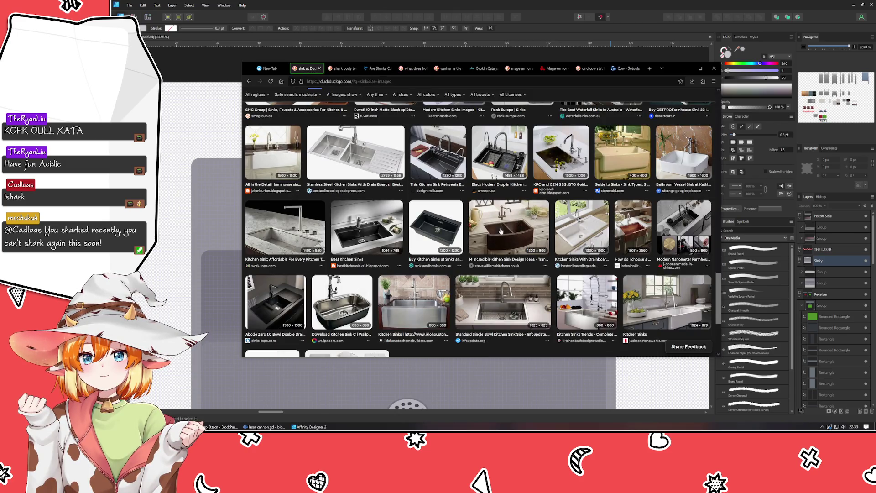
pyautogui.scroll(10, 515, 225)
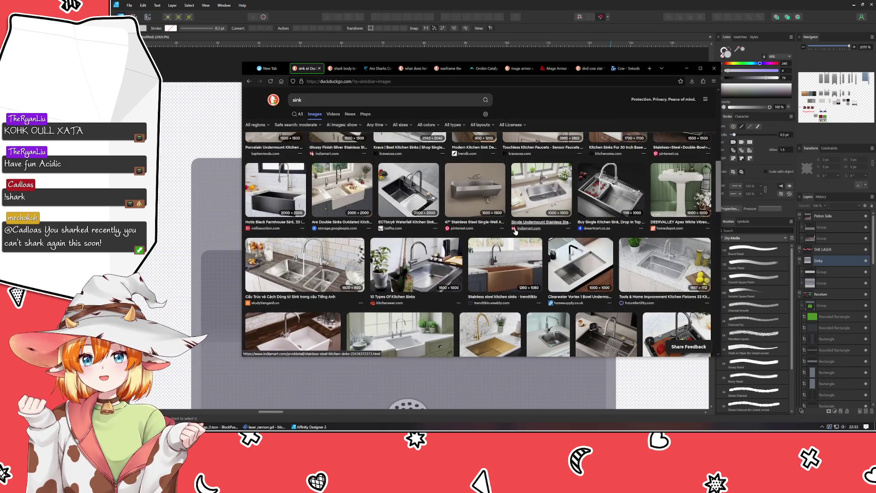
pyautogui.scroll(5, 507, 232)
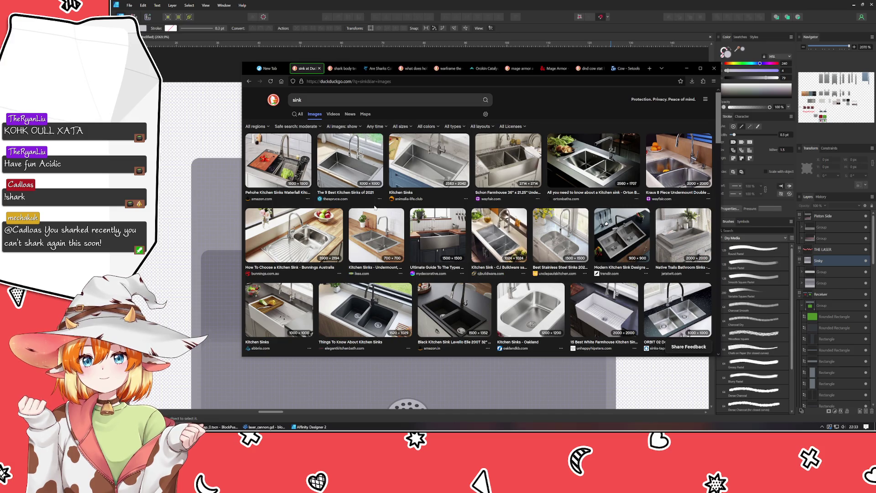
pyautogui.scroll(-5, 374, 208)
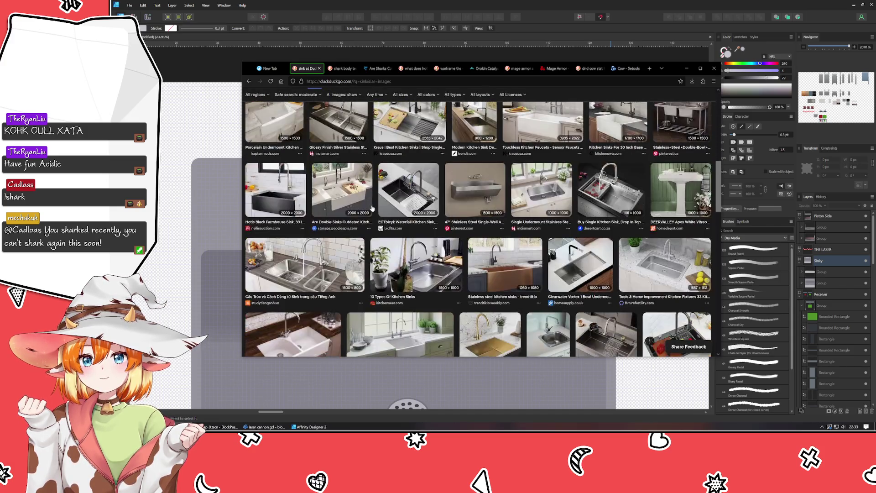
pyautogui.scroll(-3, 372, 208)
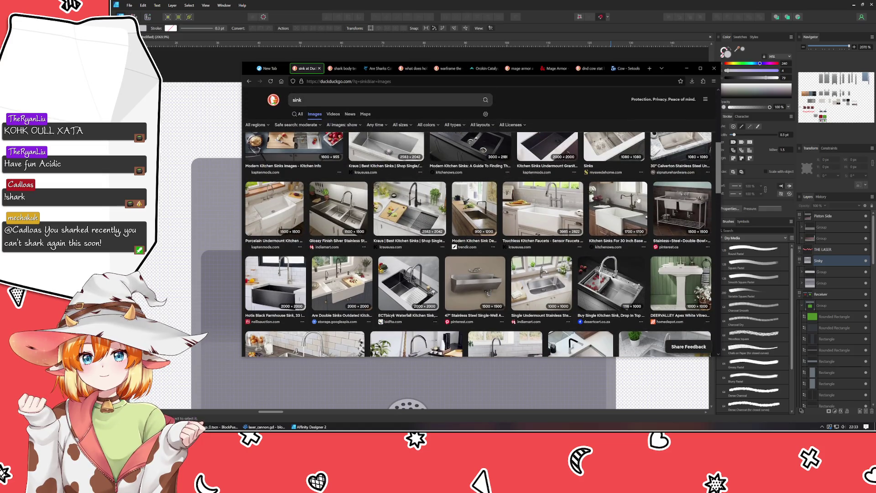
# Step: Preview the white farmhouse sink and the Porcelain Undermount Kitchen Sink photos, then keep browsing
pyautogui.click(618, 206)
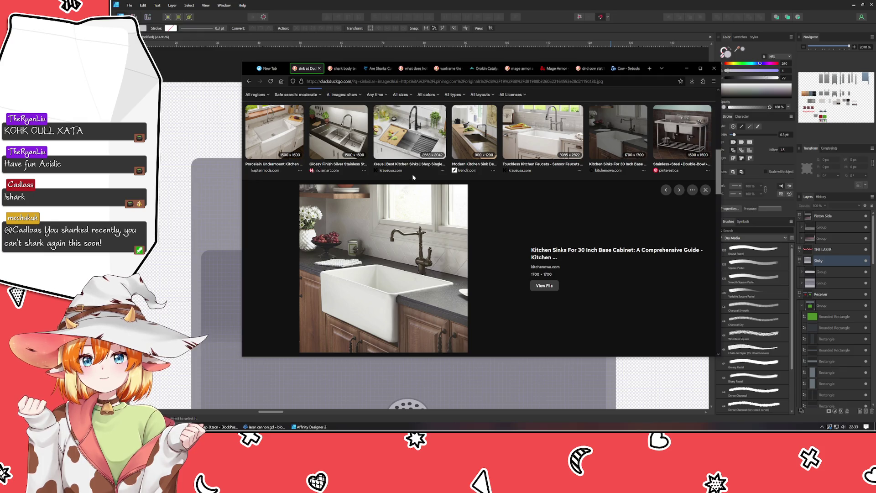
pyautogui.click(288, 125)
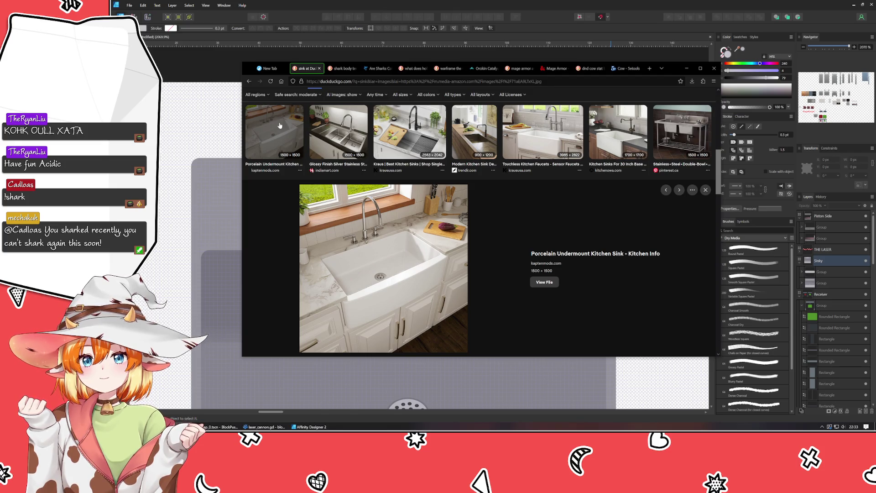
pyautogui.click(280, 126)
pyautogui.scroll(-6, 302, 146)
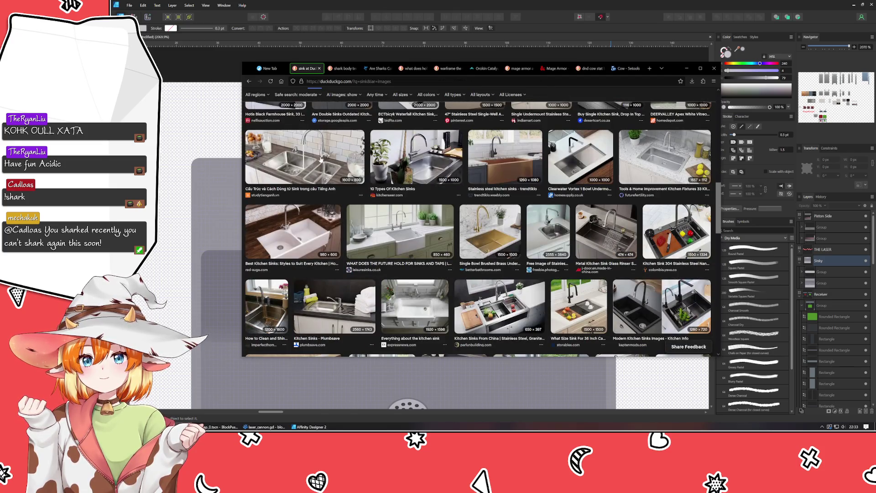
pyautogui.scroll(-2, 321, 160)
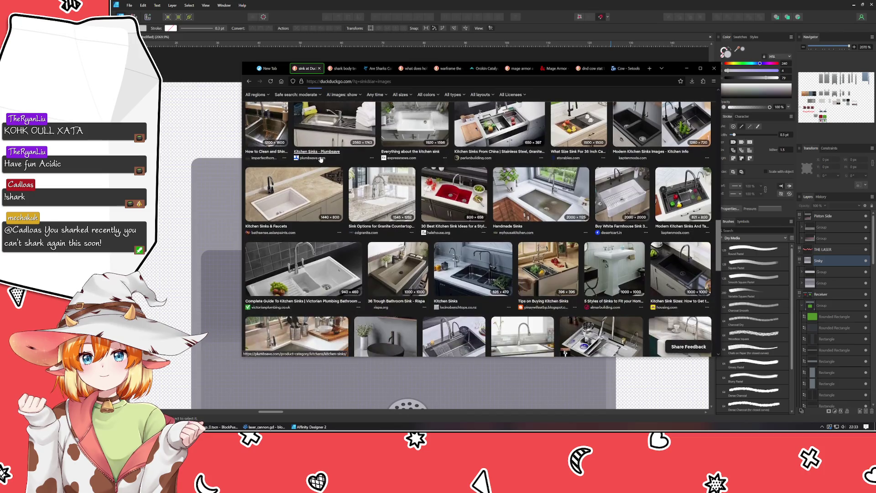
pyautogui.scroll(-3, 321, 159)
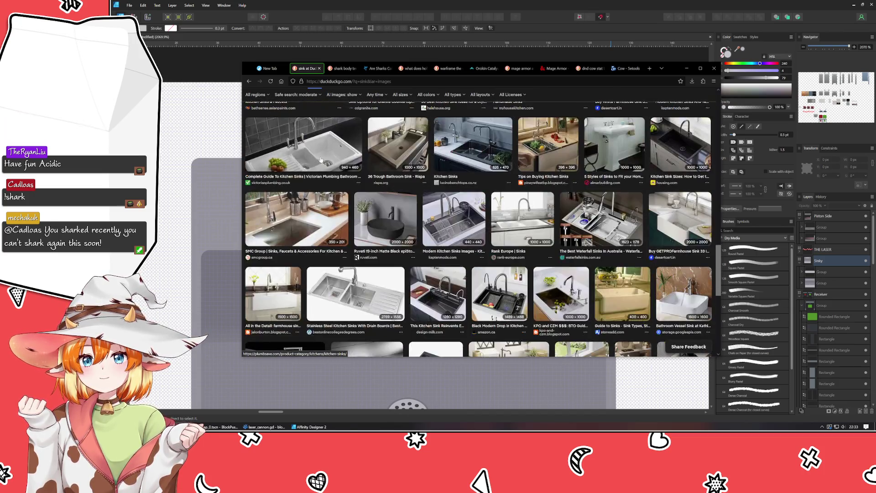
pyautogui.scroll(-2, 321, 160)
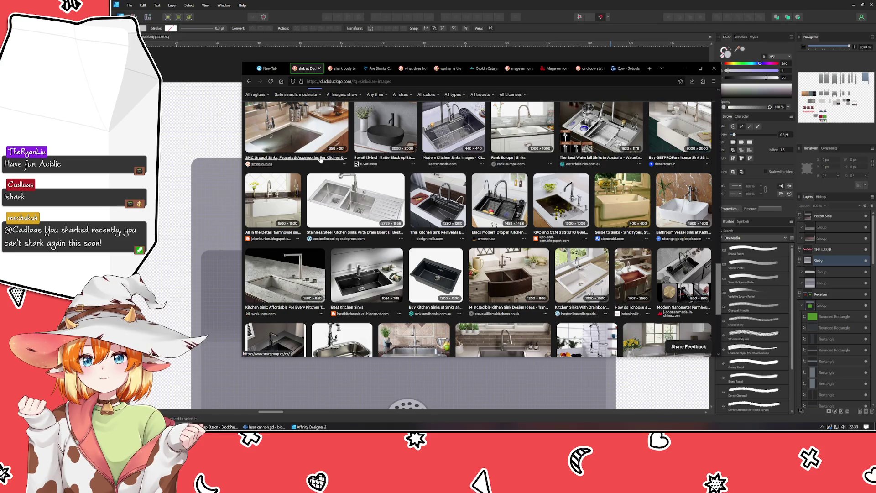
pyautogui.scroll(5, 347, 196)
pyautogui.scroll(2, 347, 196)
pyautogui.scroll(-3, 307, 236)
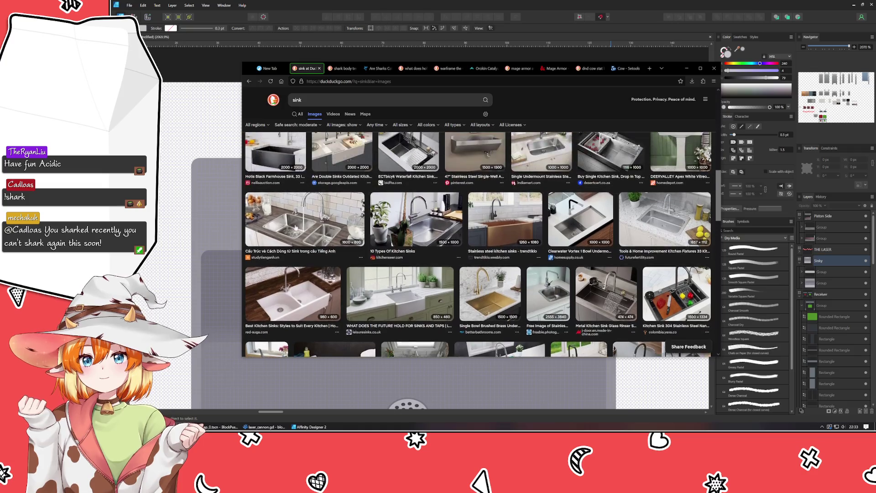
# Step: Reopen the Porcelain Undermount Kitchen Sink preview and study it before returning to Affinity
pyautogui.click(275, 227)
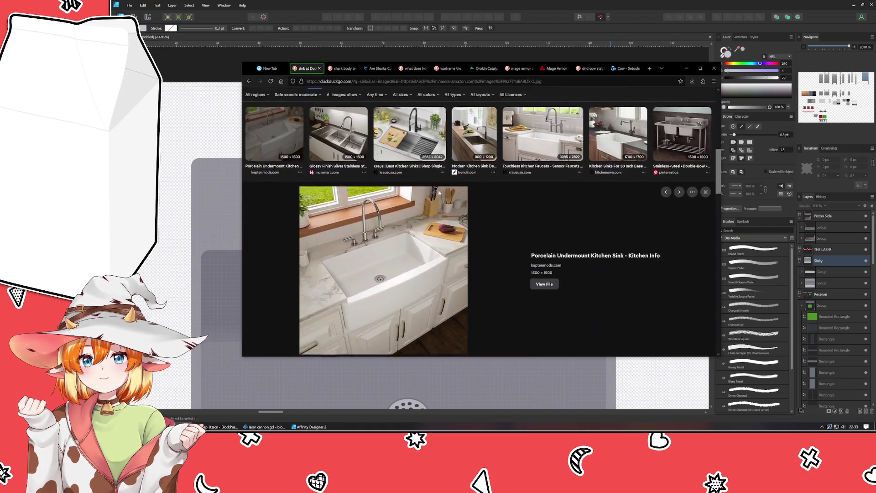
pyautogui.scroll(3, 525, 192)
pyautogui.scroll(2, 606, 173)
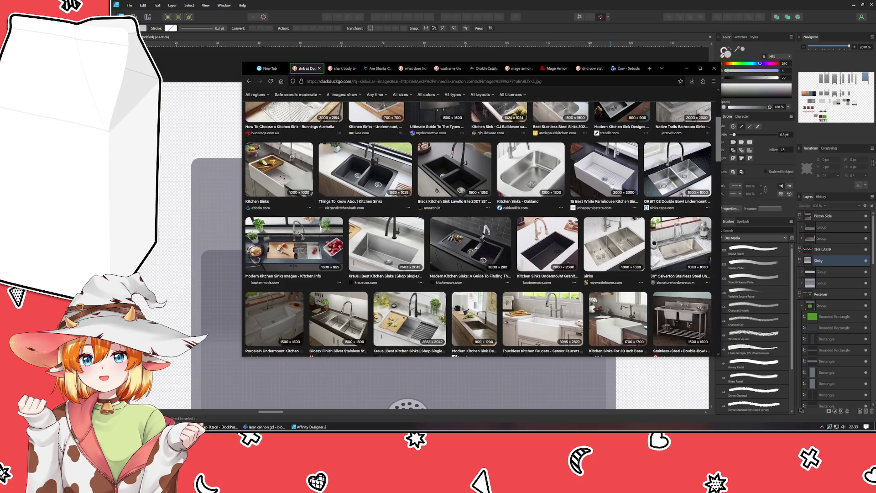
pyautogui.scroll(2, 614, 168)
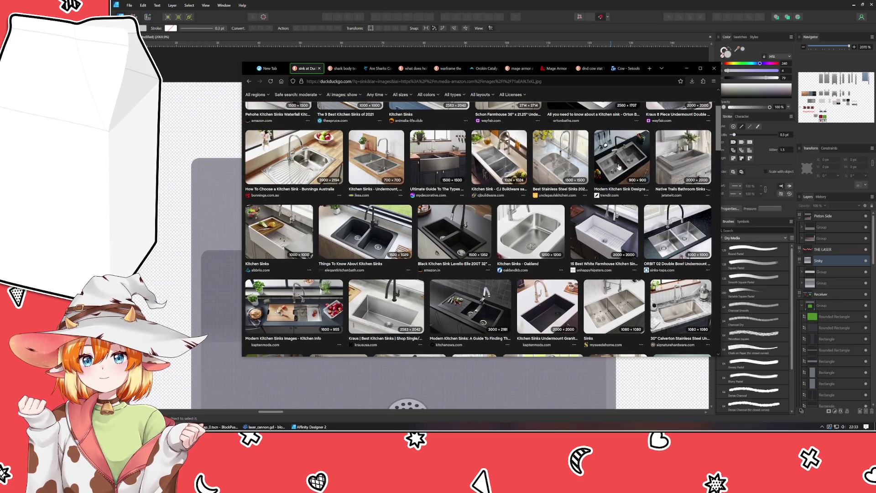
pyautogui.scroll(2, 612, 168)
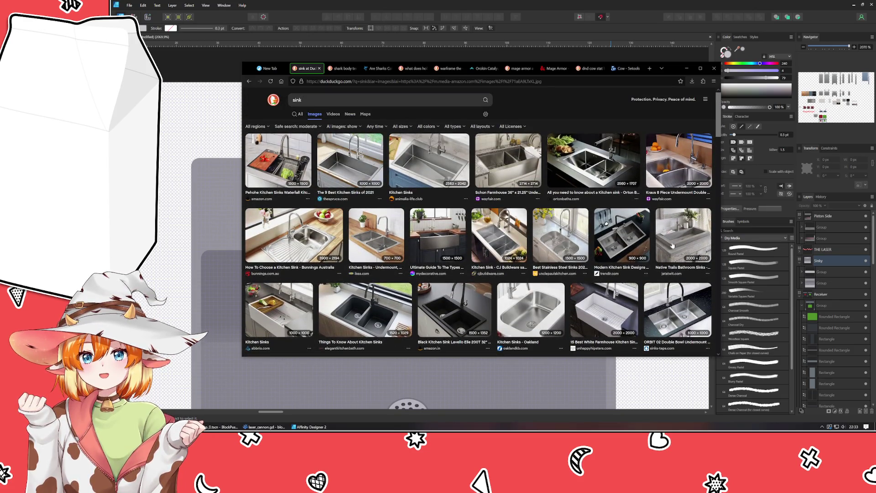
pyautogui.scroll(-5, 541, 239)
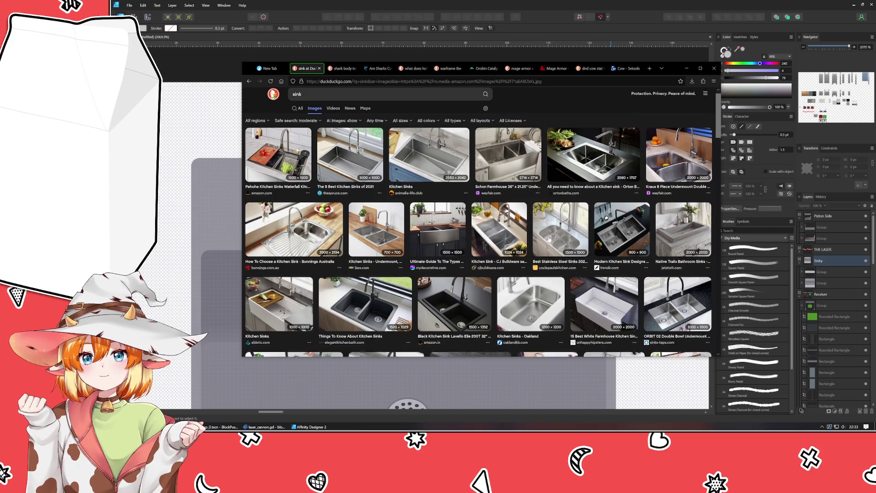
pyautogui.scroll(-2, 548, 238)
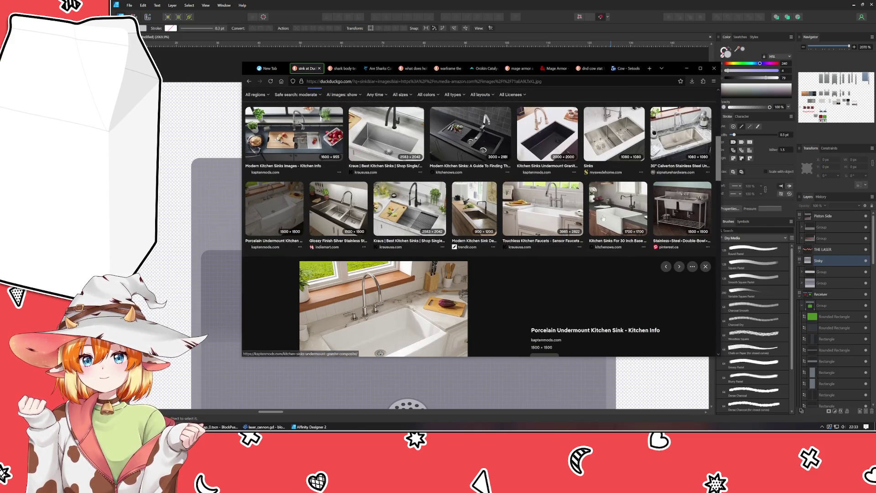
pyautogui.scroll(-2, 369, 304)
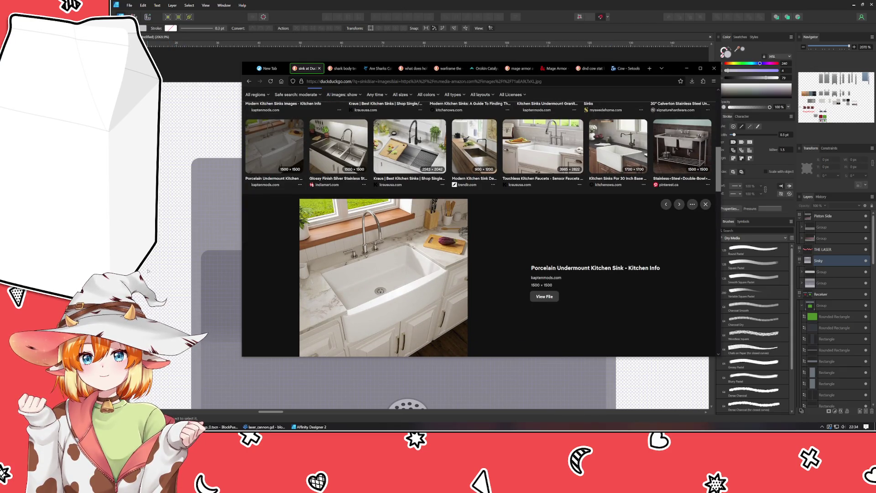
pyautogui.hotkey('alt', 'Tab')
# Step: Zoom out to all artboards, zoom back into the Sinky sink drawing, and pick the Pen tool
pyautogui.hotkey('ctrl', '0')
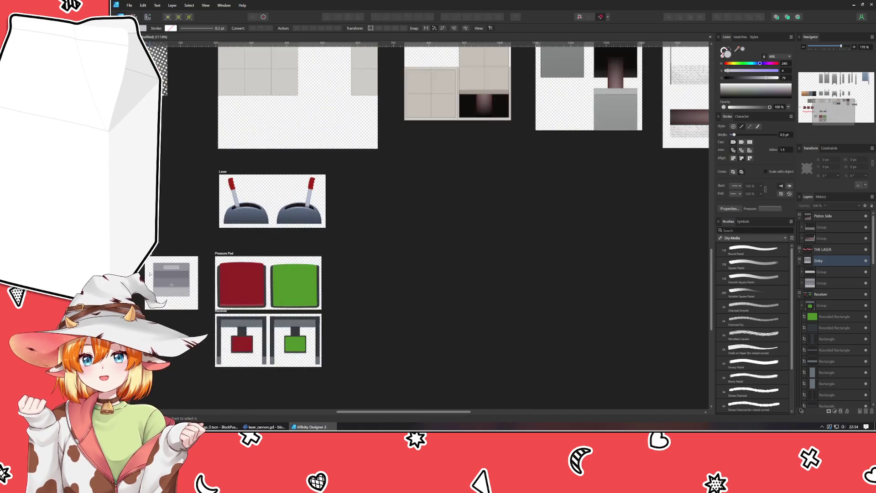
pyautogui.scroll(3, 289, 268)
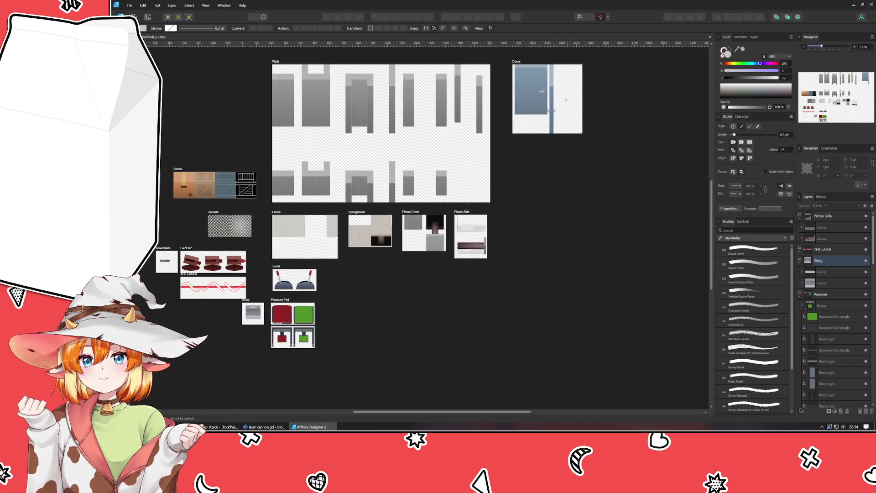
pyautogui.scroll(5, 562, 90)
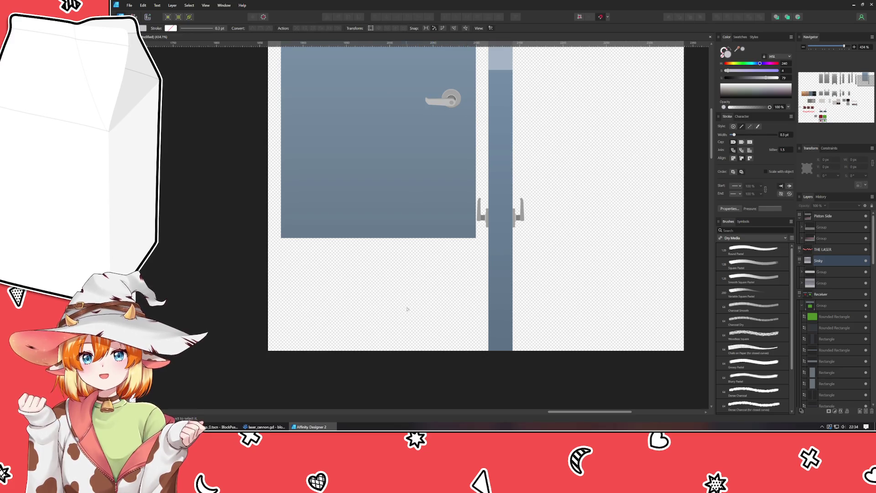
pyautogui.scroll(-5, 412, 324)
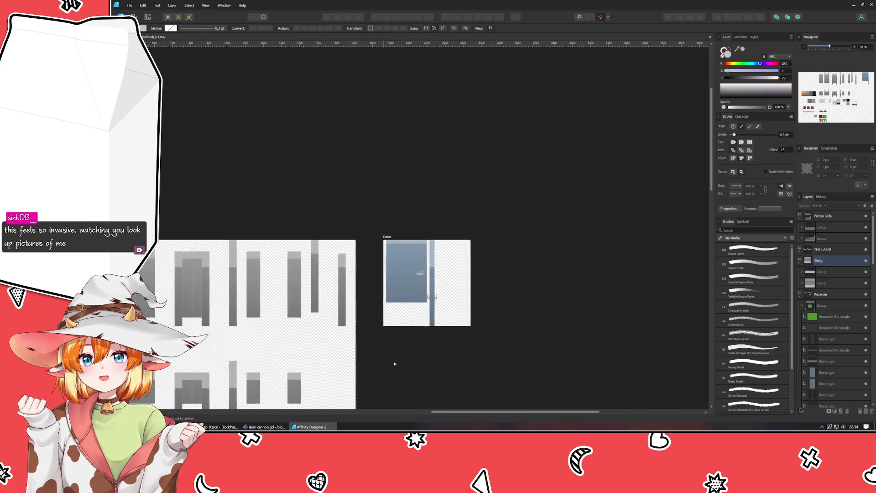
pyautogui.scroll(3, 454, 252)
pyautogui.scroll(10, 272, 285)
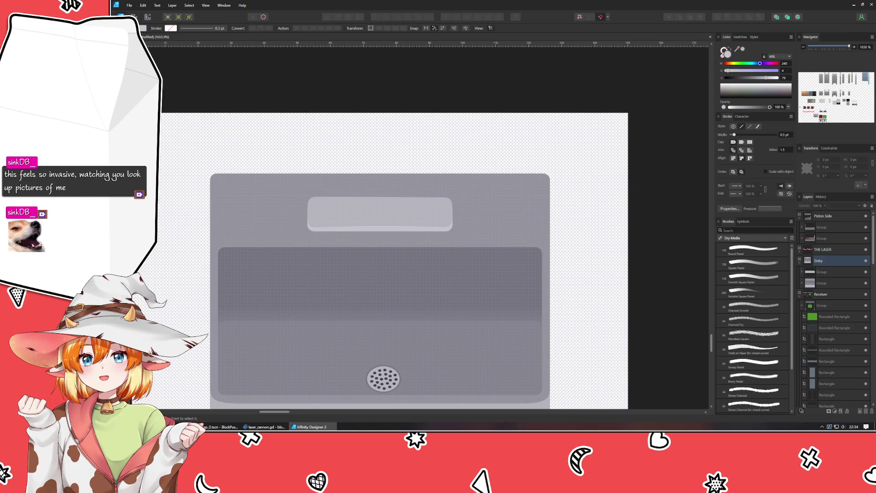
pyautogui.press('p')
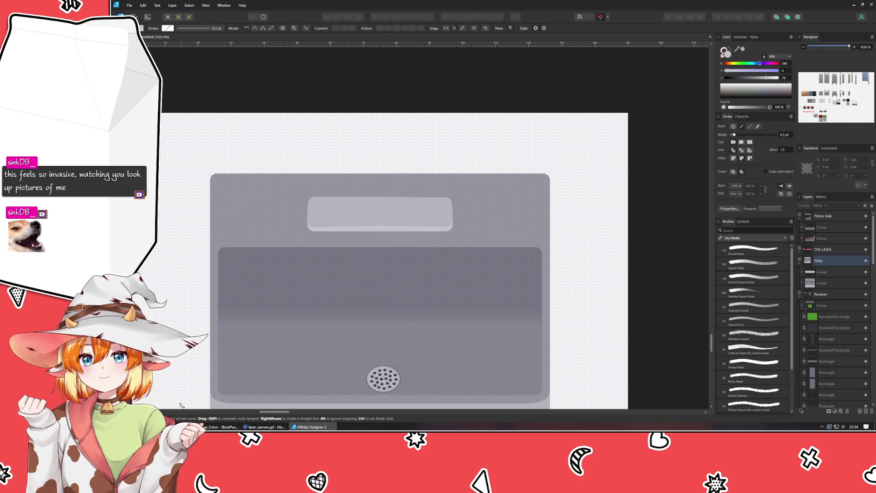
pyautogui.hotkey('alt', 'Tab')
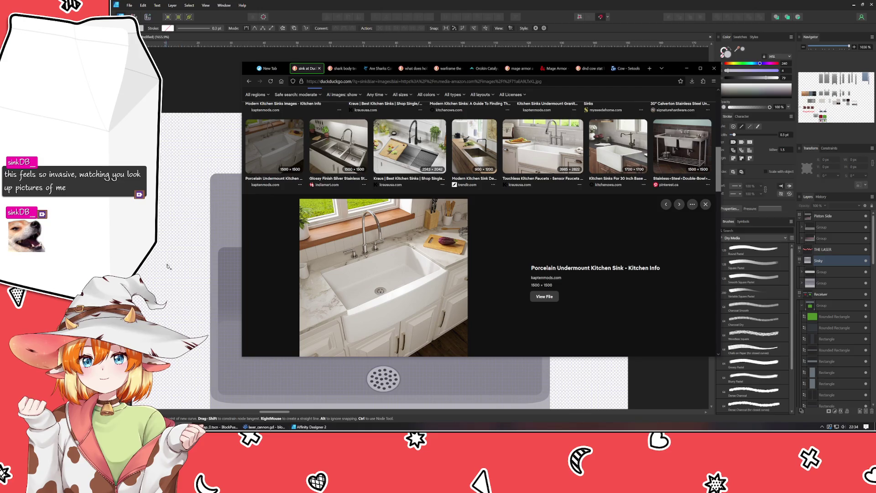
# Step: Draw and undo a trial pen curve on the faucet bar, then choose the Rounded Rectangle Tool
pyautogui.click(169, 261)
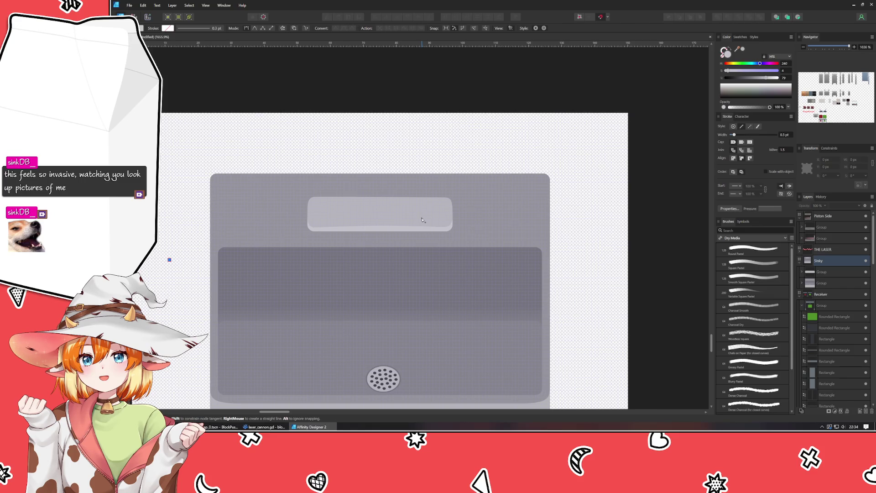
pyautogui.moveTo(421, 218); pyautogui.dragTo(418, 205)
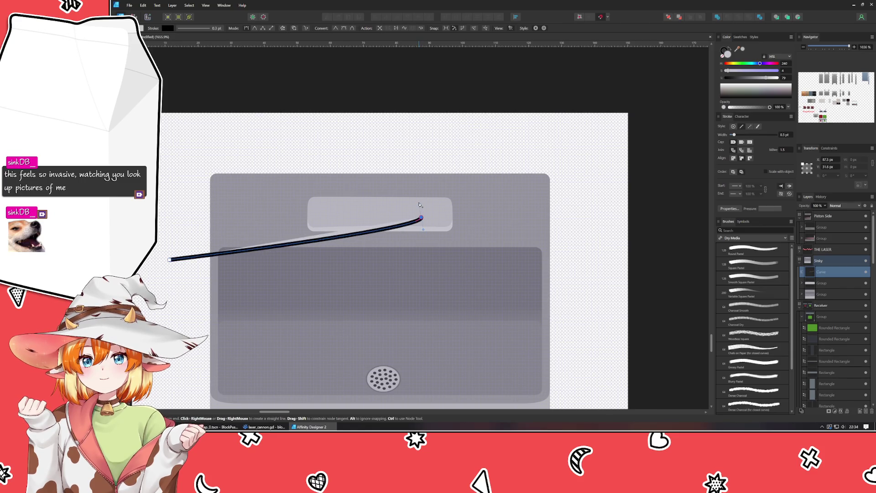
pyautogui.hotkey('ctrl', 'z')
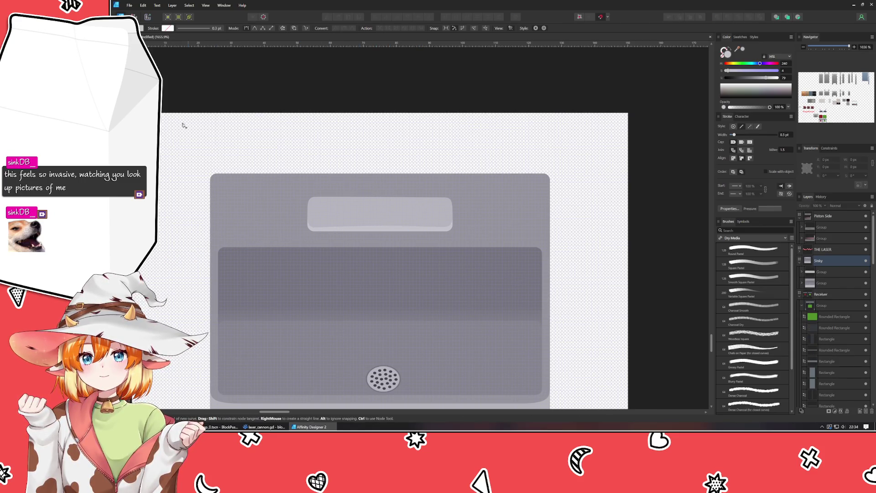
pyautogui.click(121, 132)
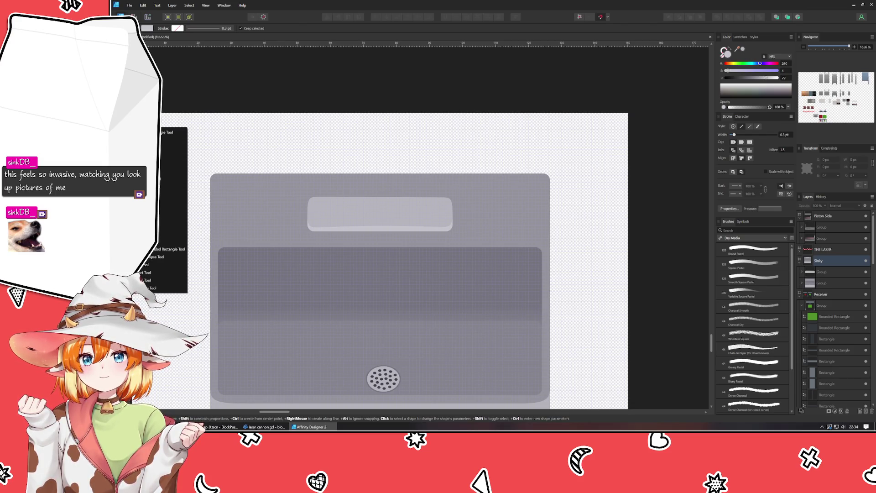
pyautogui.click(169, 249)
# Step: Draw a small rounded rectangle on the faucet bar's right side, then nudge and widen it
pyautogui.moveTo(424, 214); pyautogui.dragTo(438, 188)
pyautogui.scroll(2, 420, 228)
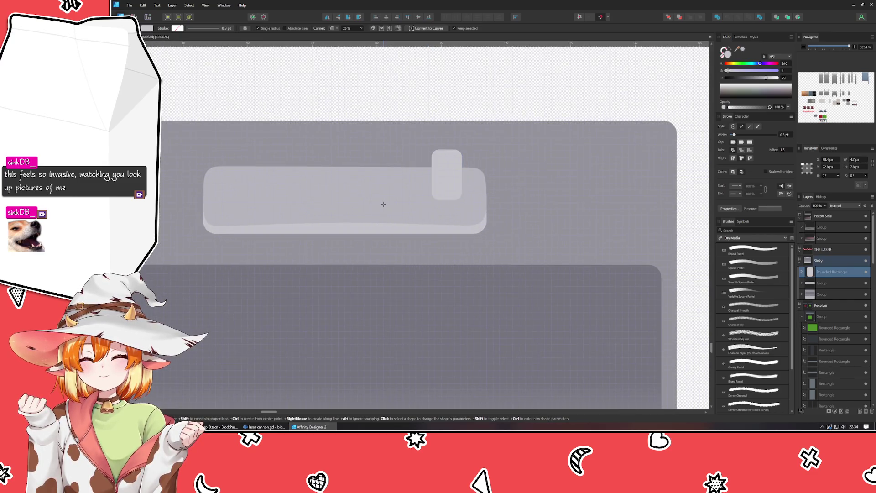
pyautogui.press('v')
pyautogui.moveTo(440, 176); pyautogui.dragTo(434, 182)
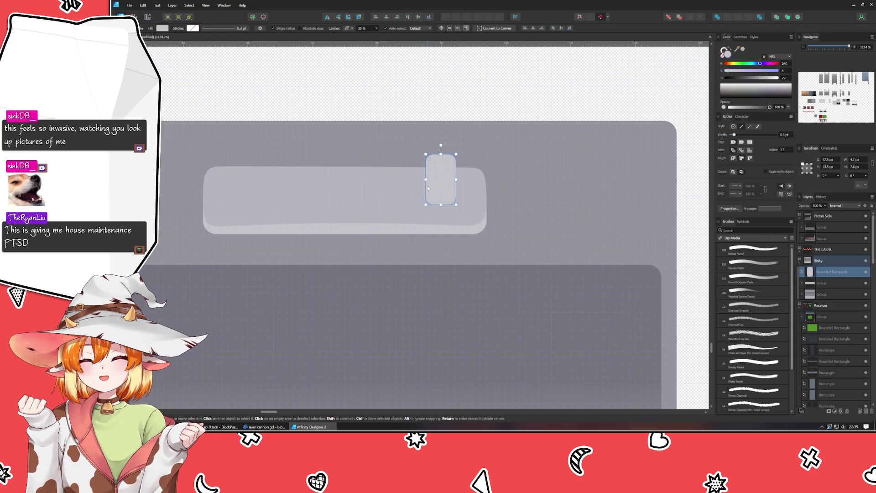
pyautogui.moveTo(428, 188)
pyautogui.mouseDown()
pyautogui.moveTo(468, 181)
pyautogui.moveTo(436, 196)
pyautogui.mouseUp()
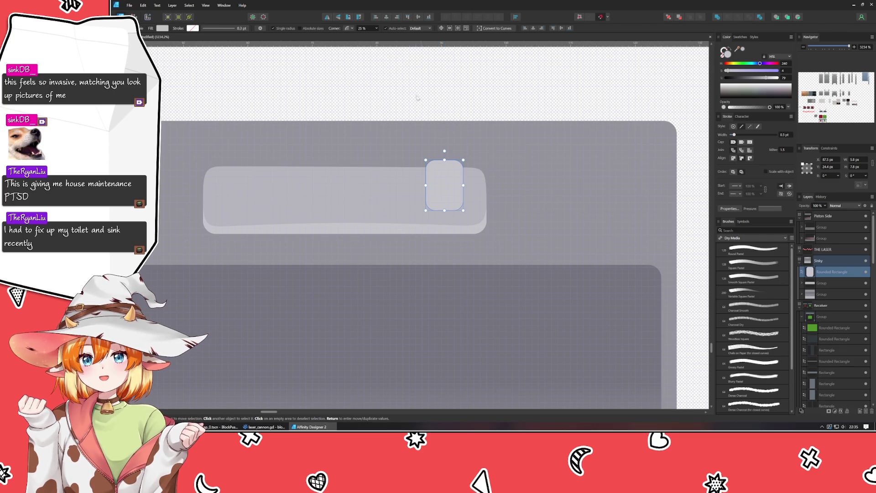
pyautogui.hotkey('ctrl', 'd')
pyautogui.scroll(-5, 446, 142)
pyautogui.scroll(5, 461, 153)
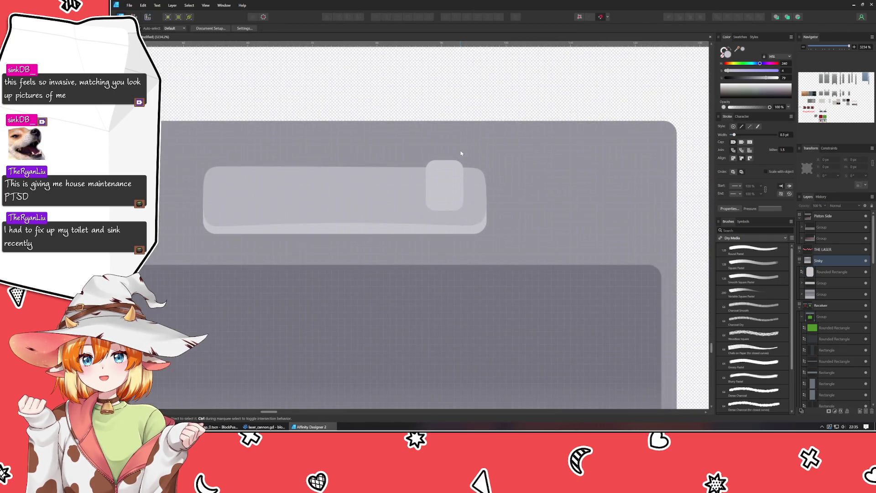
# Step: Flatten the small rounded rectangle to 2.7 px tall and check the result
pyautogui.click(454, 184)
pyautogui.moveTo(444, 161); pyautogui.dragTo(444, 193)
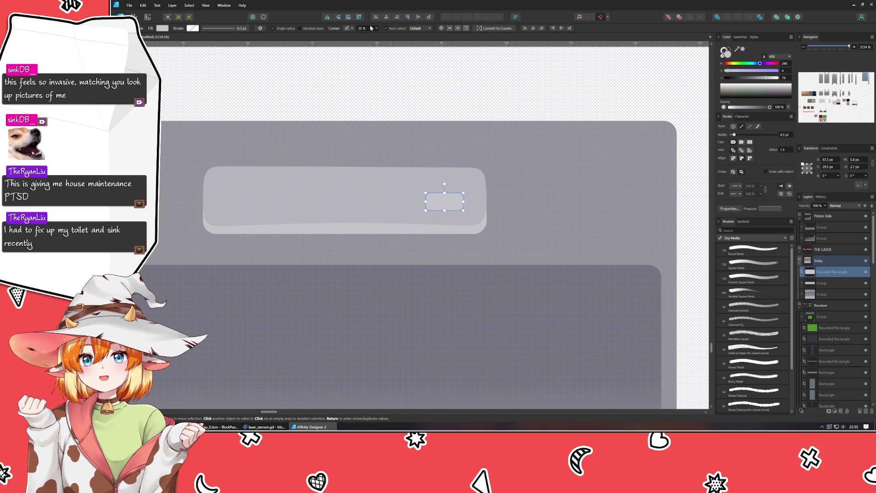
pyautogui.click(401, 76)
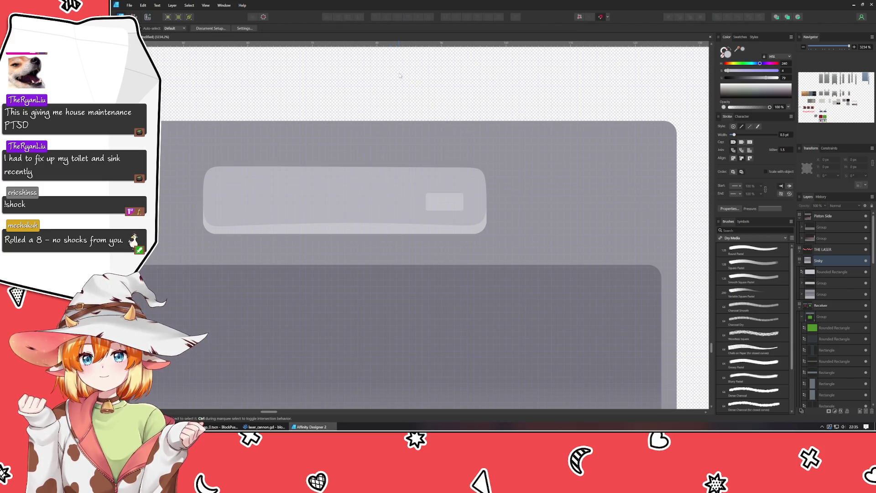
pyautogui.scroll(-5, 441, 203)
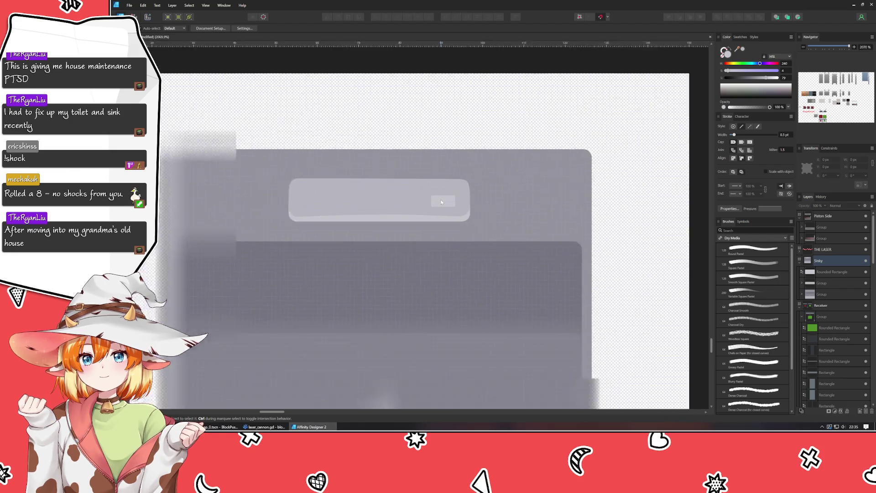
pyautogui.scroll(5, 445, 200)
pyautogui.scroll(1, 444, 185)
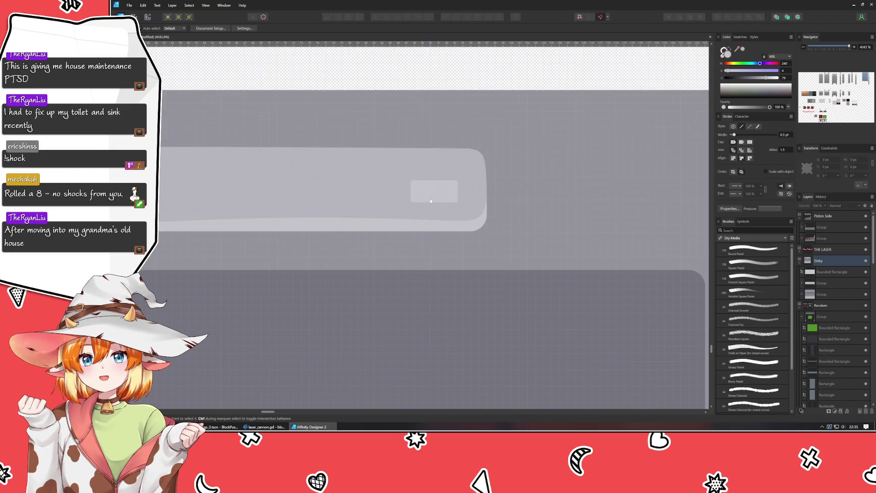
pyautogui.click(436, 190)
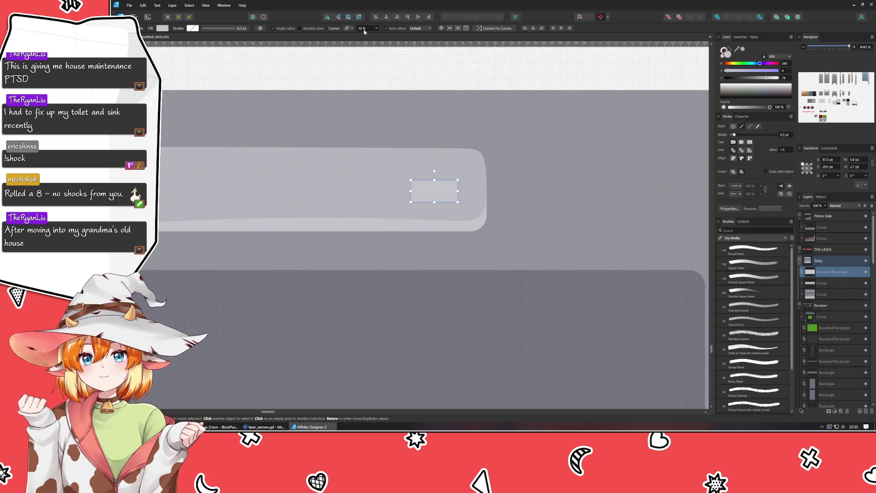
pyautogui.hotkey('ctrl', 'd')
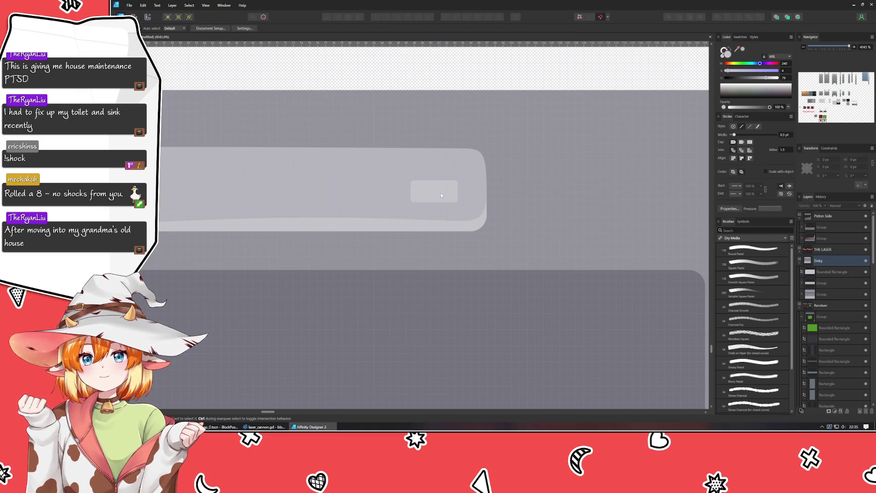
pyautogui.scroll(-5, 441, 195)
pyautogui.scroll(5, 441, 195)
pyautogui.scroll(1, 441, 195)
pyautogui.click(441, 195)
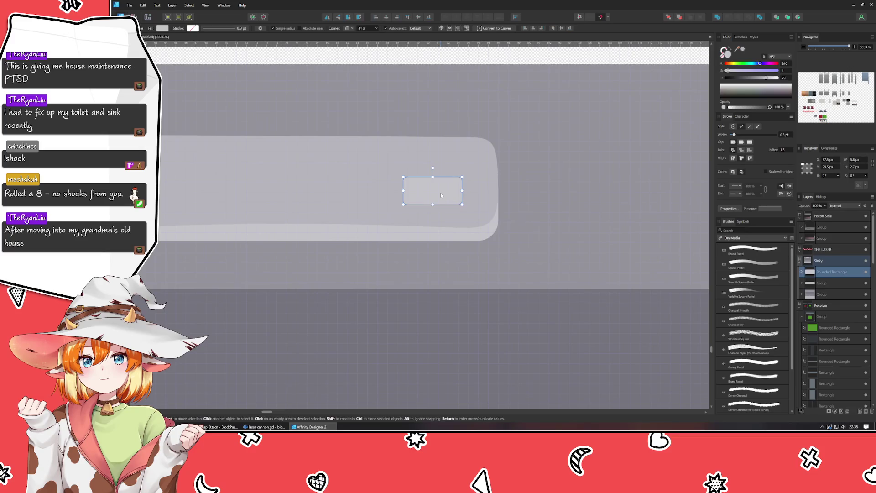
# Step: Pull in the small rectangle's left edge, make it 4 px tall, and enlarge it slightly
pyautogui.moveTo(404, 192)
pyautogui.mouseDown()
pyautogui.moveTo(429, 182)
pyautogui.moveTo(432, 191)
pyautogui.mouseUp()
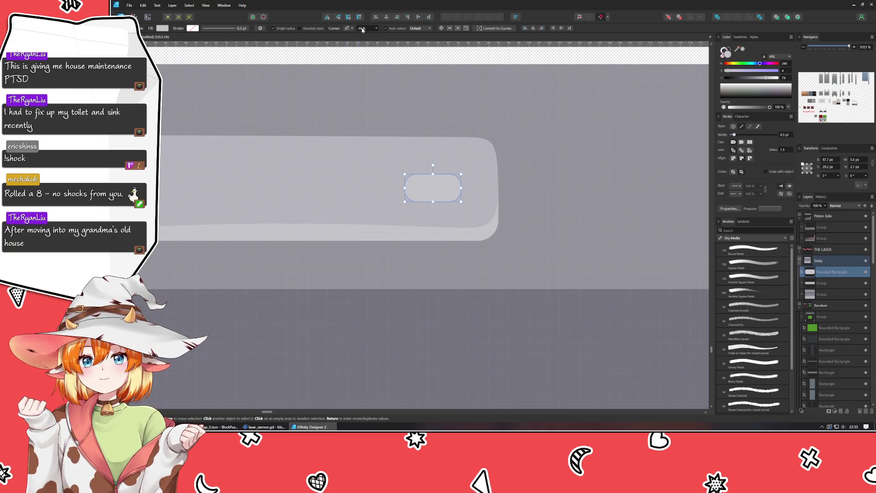
pyautogui.moveTo(433, 174)
pyautogui.mouseDown()
pyautogui.moveTo(433, 161)
pyautogui.moveTo(455, 183)
pyautogui.mouseUp()
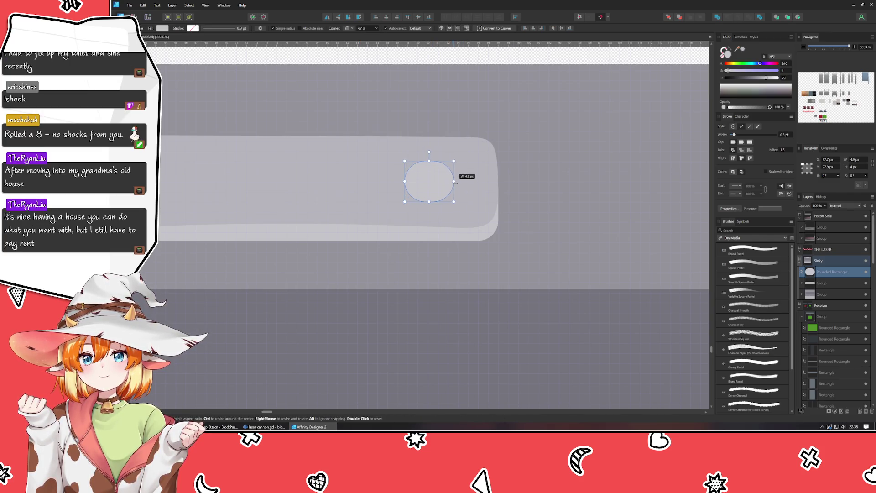
pyautogui.scroll(-5, 464, 168)
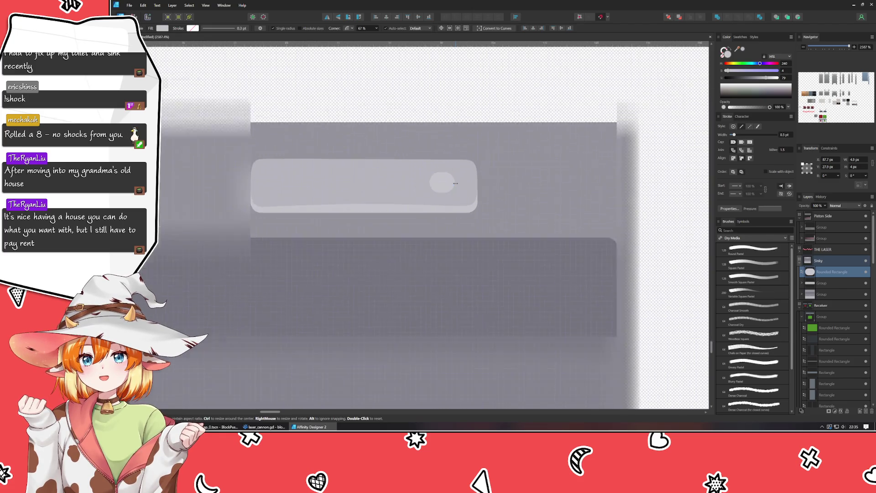
pyautogui.click(464, 169)
pyautogui.scroll(1, 397, 253)
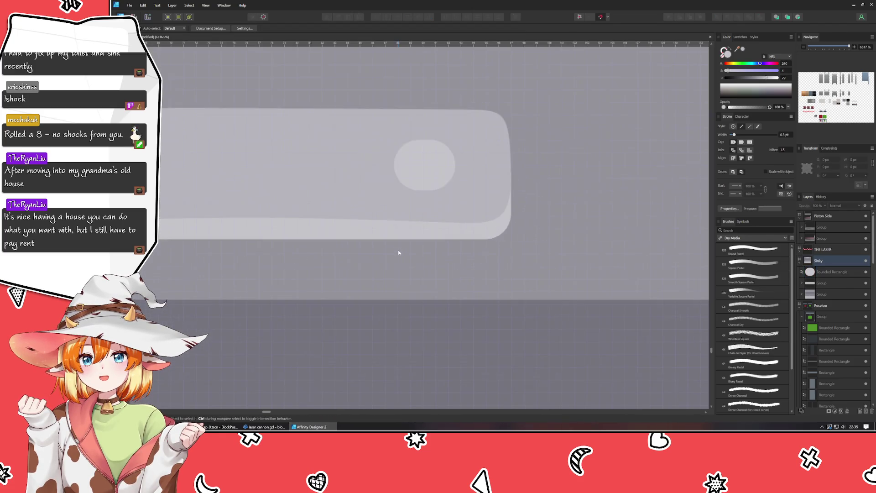
pyautogui.scroll(1, 401, 207)
pyautogui.click(403, 196)
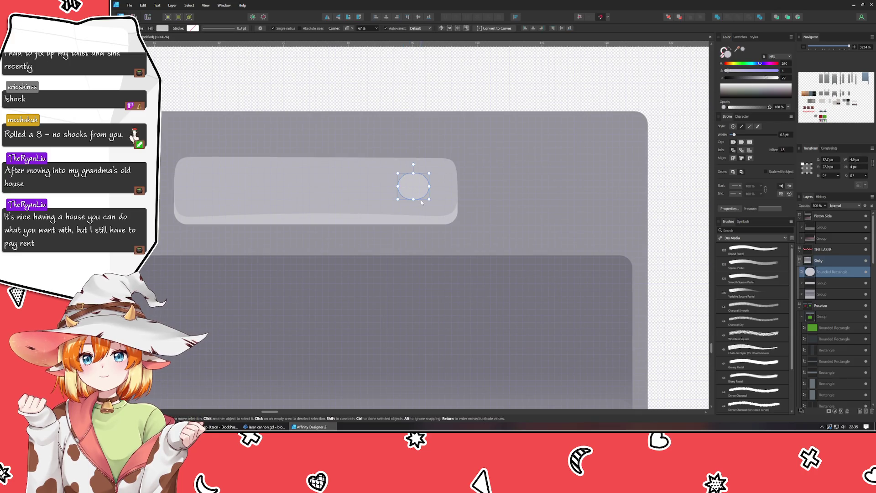
pyautogui.moveTo(429, 200); pyautogui.dragTo(434, 205)
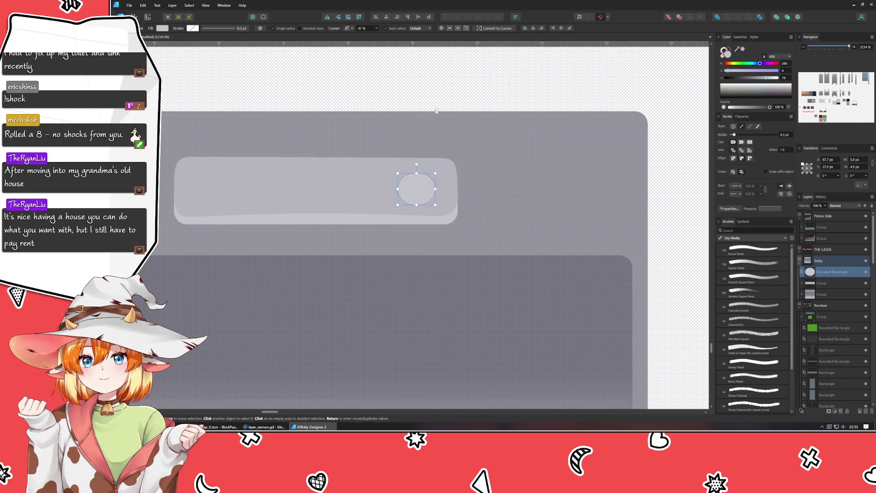
pyautogui.click(438, 89)
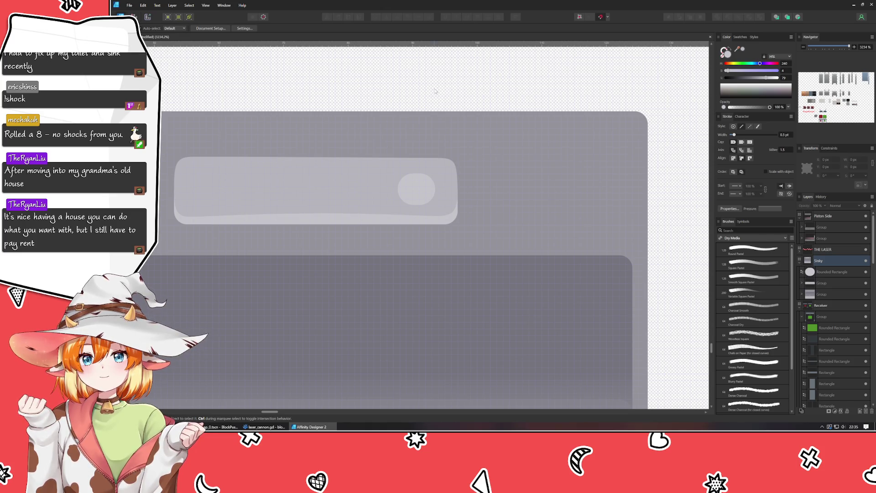
# Step: Raise the oval knob slightly, nudge it down a step, and Alt-drag a copy below
pyautogui.click(420, 202)
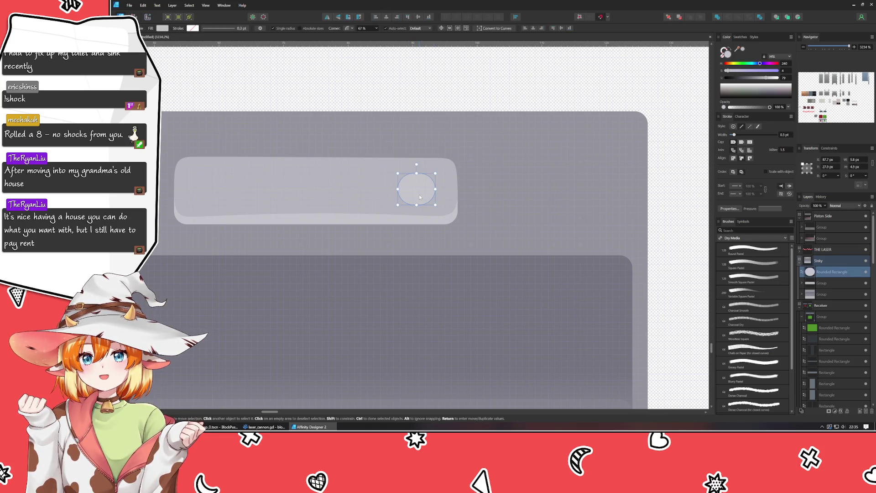
pyautogui.moveTo(420, 203); pyautogui.dragTo(421, 197)
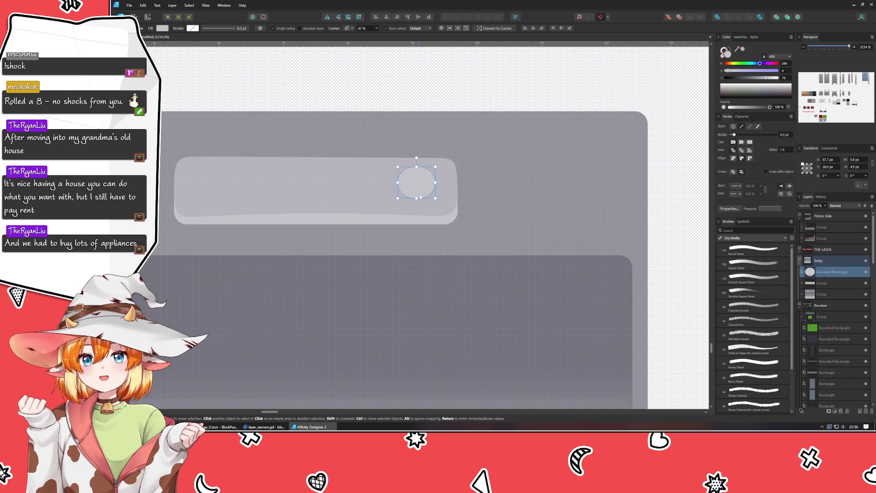
pyautogui.press('Down')
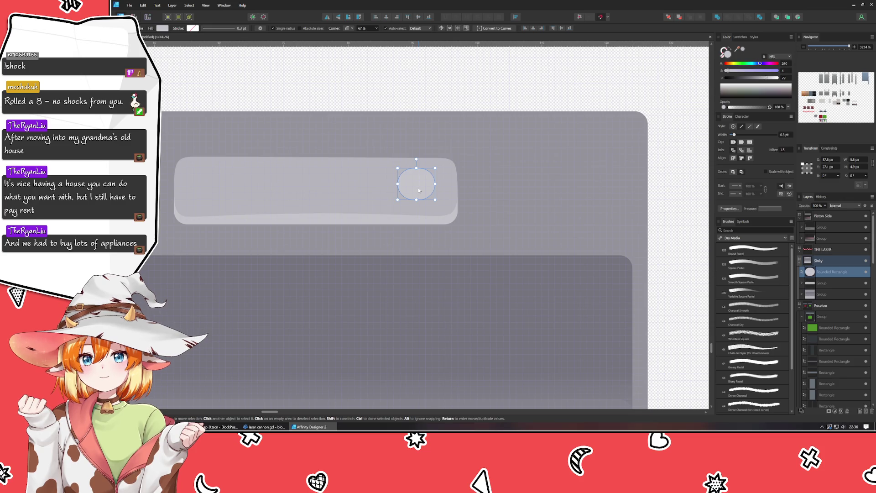
pyautogui.moveTo(419, 190); pyautogui.dragTo(419, 199)
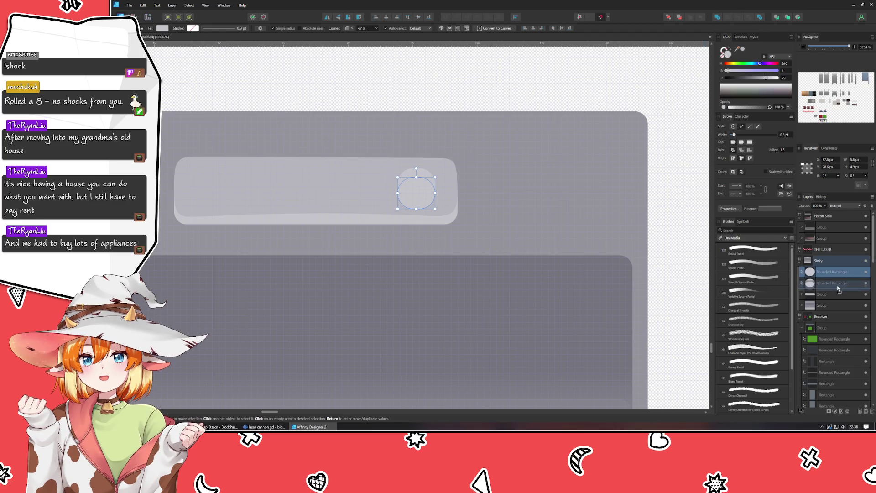
# Step: Raise the duplicated knob's Lightness in the Color panel, undoing a trial taller stretch
pyautogui.moveTo(771, 81); pyautogui.dragTo(770, 80)
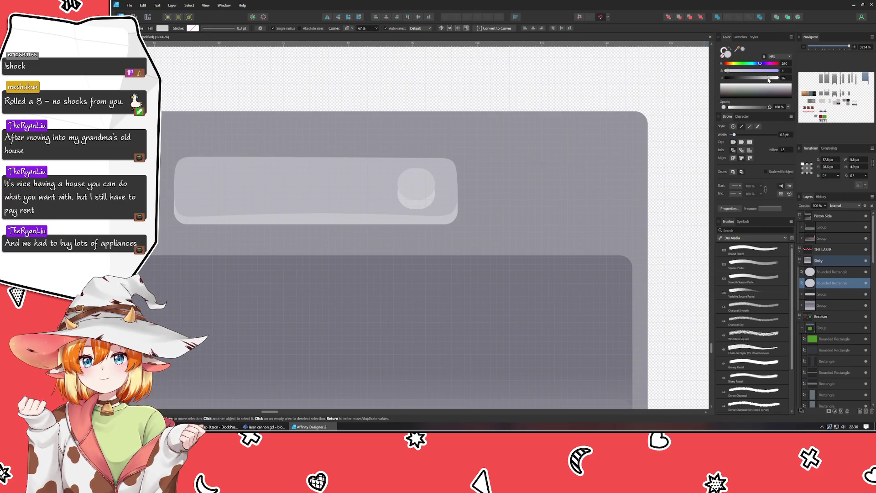
pyautogui.scroll(3, 432, 184)
pyautogui.moveTo(383, 164)
pyautogui.mouseDown()
pyautogui.moveTo(373, 138)
pyautogui.moveTo(378, 144)
pyautogui.mouseUp()
pyautogui.hotkey('ctrl', 'z')
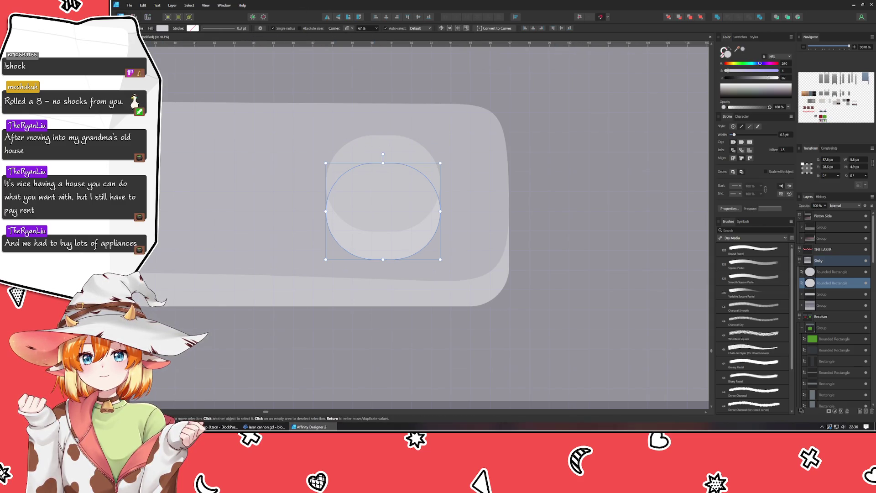
# Step: Convert the knob copy to curves and raise, then lower, its top nodes into a flat top
pyautogui.click(497, 28)
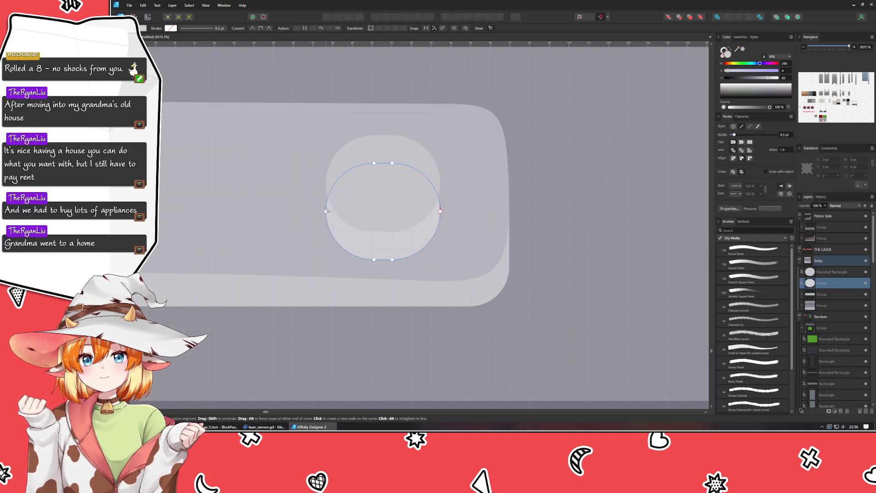
pyautogui.moveTo(339, 145)
pyautogui.mouseDown()
pyautogui.moveTo(409, 183)
pyautogui.moveTo(392, 147)
pyautogui.moveTo(391, 154)
pyautogui.mouseUp()
pyautogui.hotkey('ctrl', 'z')
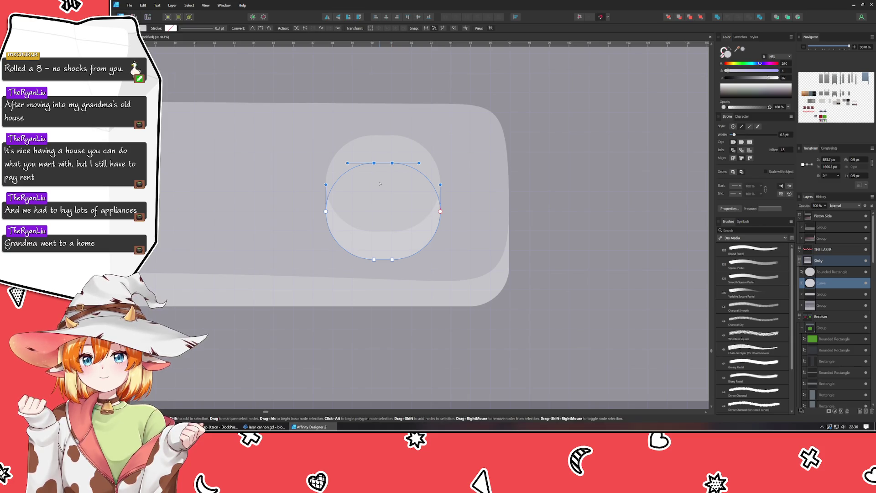
pyautogui.scroll(2, 377, 246)
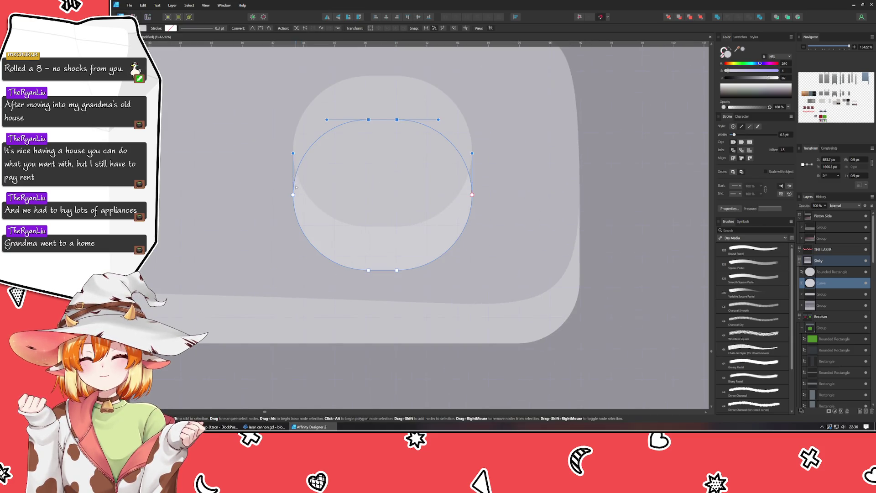
pyautogui.press('Escape')
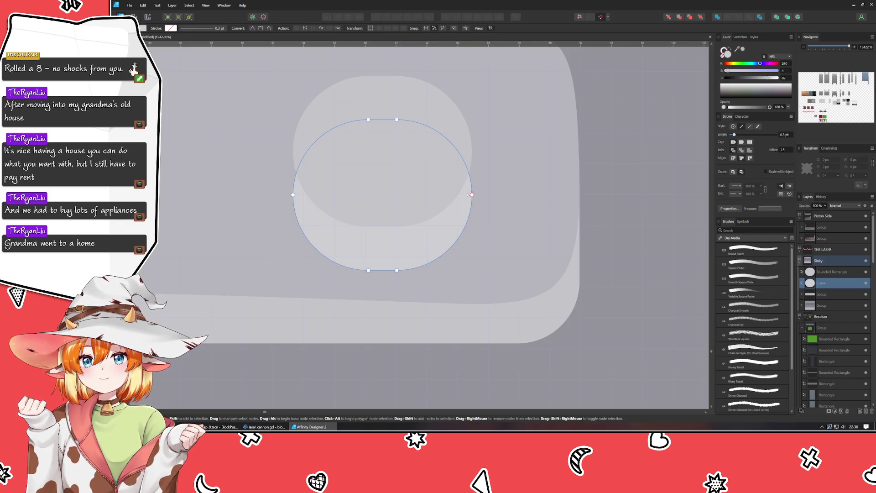
pyautogui.click(473, 194)
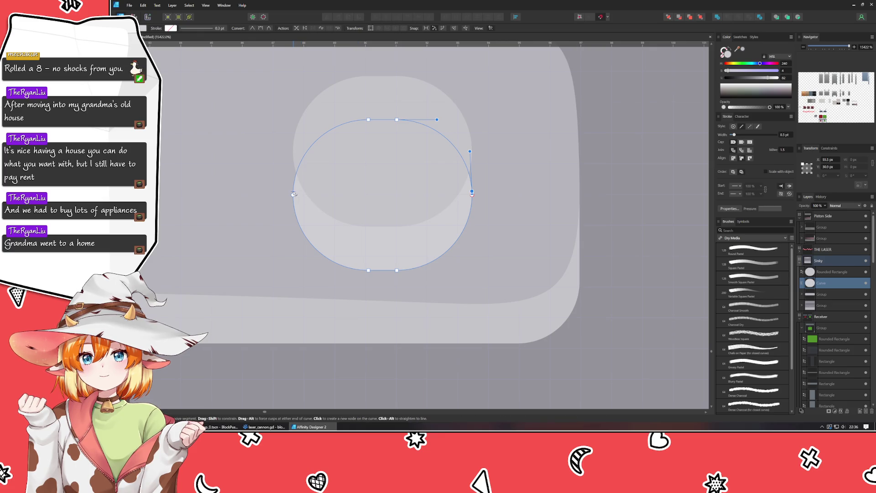
pyautogui.moveTo(260, 111); pyautogui.dragTo(512, 194)
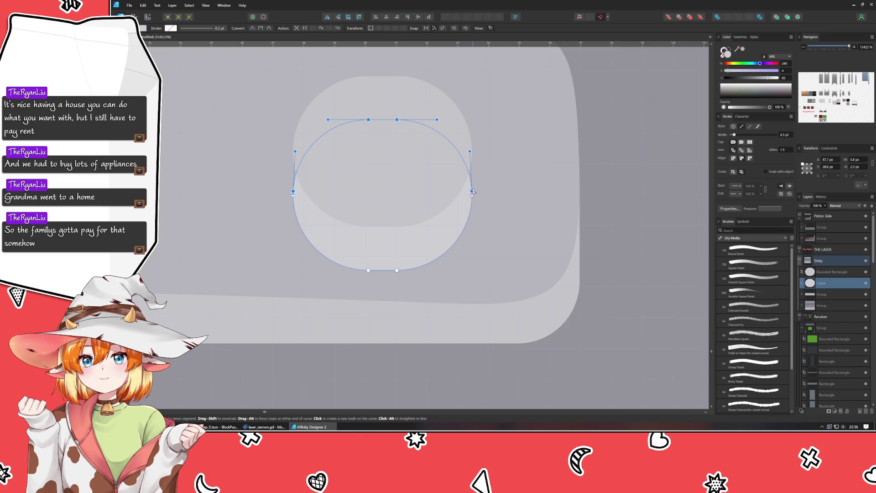
pyautogui.moveTo(472, 194); pyautogui.dragTo(472, 151)
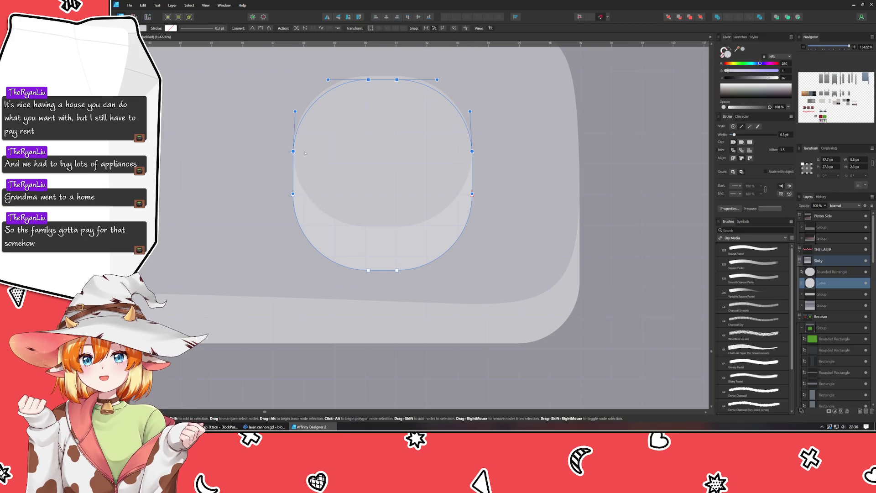
pyautogui.moveTo(293, 151); pyautogui.dragTo(293, 151)
pyautogui.moveTo(327, 62); pyautogui.dragTo(438, 108)
pyautogui.moveTo(397, 82); pyautogui.dragTo(394, 115)
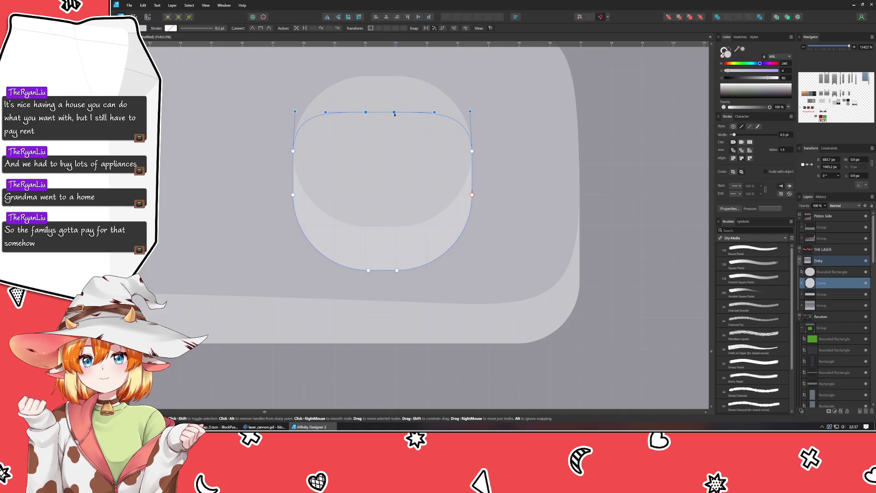
# Step: Leave node editing and pan the view back to center on the knob
pyautogui.press('v')
pyautogui.click(657, 169)
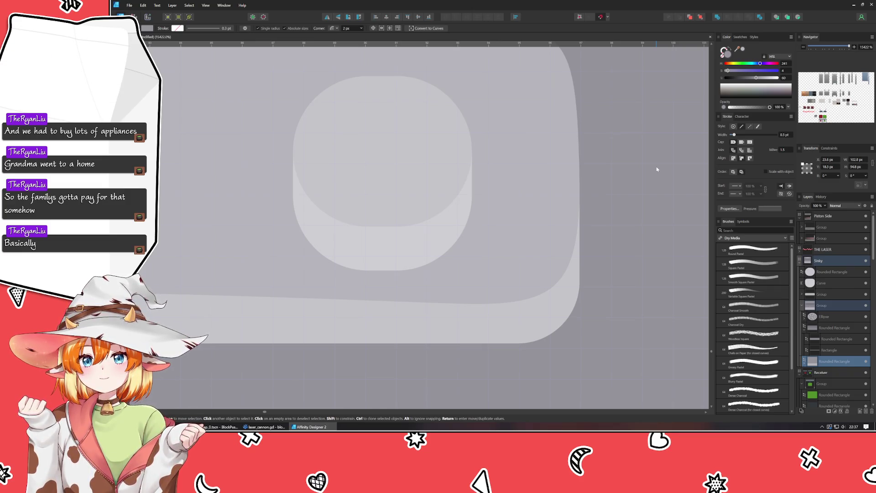
pyautogui.scroll(-5, 657, 169)
pyautogui.moveTo(639, 182); pyautogui.dragTo(523, 256)
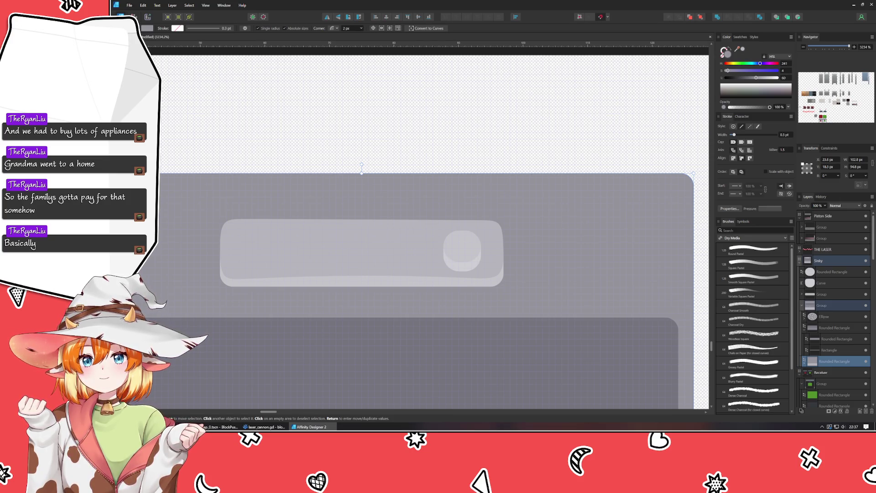
pyautogui.click(472, 143)
pyautogui.moveTo(459, 238); pyautogui.dragTo(425, 193)
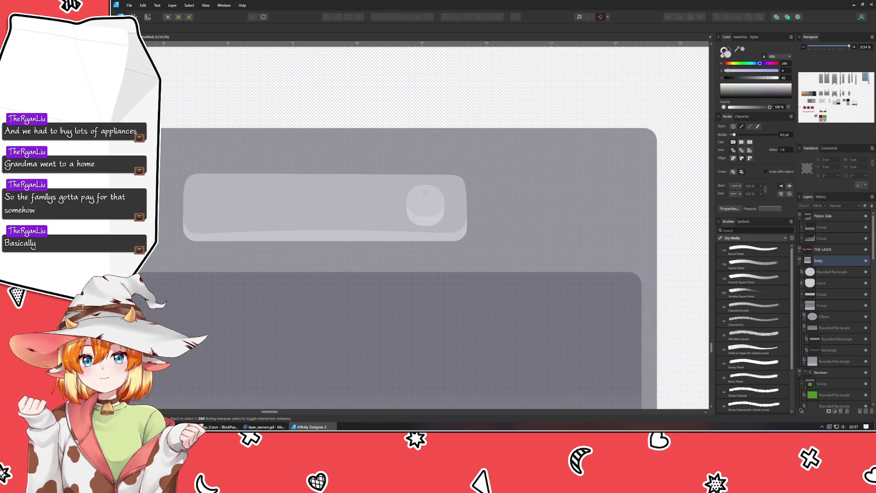
# Step: Draw a closed hook-shaped spout path with the Pen tool, rising from the knob and curving right
pyautogui.scroll(2, 425, 192)
pyautogui.press('p')
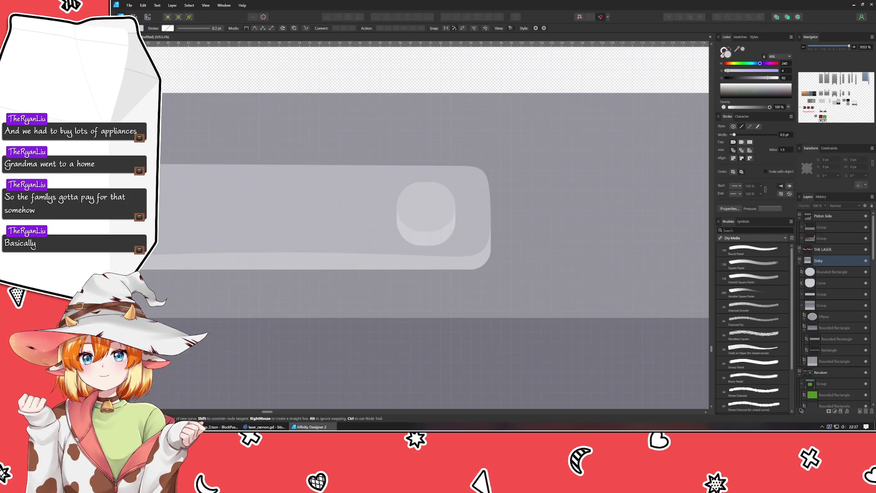
pyautogui.moveTo(431, 212); pyautogui.dragTo(434, 199)
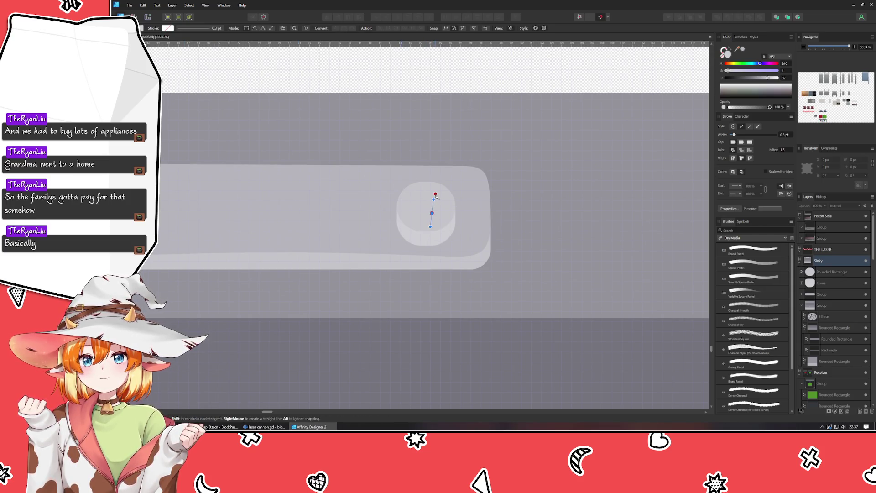
pyautogui.click(436, 194)
pyautogui.moveTo(494, 194)
pyautogui.mouseDown()
pyautogui.moveTo(521, 193)
pyautogui.moveTo(548, 167)
pyautogui.moveTo(465, 201)
pyautogui.moveTo(466, 183)
pyautogui.mouseUp()
pyautogui.click(469, 182)
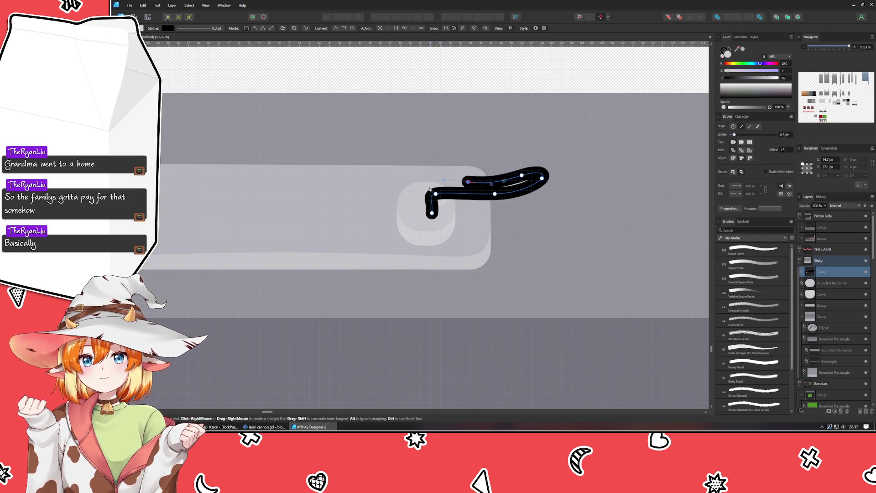
pyautogui.click(422, 187)
pyautogui.moveTo(431, 213)
pyautogui.mouseDown()
pyautogui.moveTo(419, 221)
pyautogui.moveTo(422, 215)
pyautogui.mouseUp()
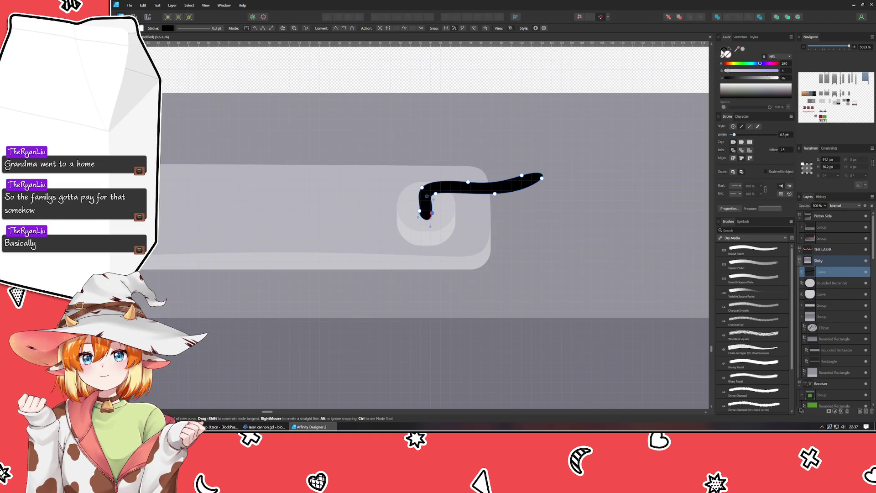
# Step: Set the spout's stroke to none and fill it with the bar's pale gray via the color picker
pyautogui.click(722, 58)
pyautogui.click(742, 52)
pyautogui.moveTo(743, 53)
pyautogui.mouseDown()
pyautogui.moveTo(480, 236)
pyautogui.moveTo(428, 237)
pyautogui.mouseUp()
# Step: Bend the spout's base, inner curve and lower edge with the Node tool, and extend its tip
pyautogui.press('a')
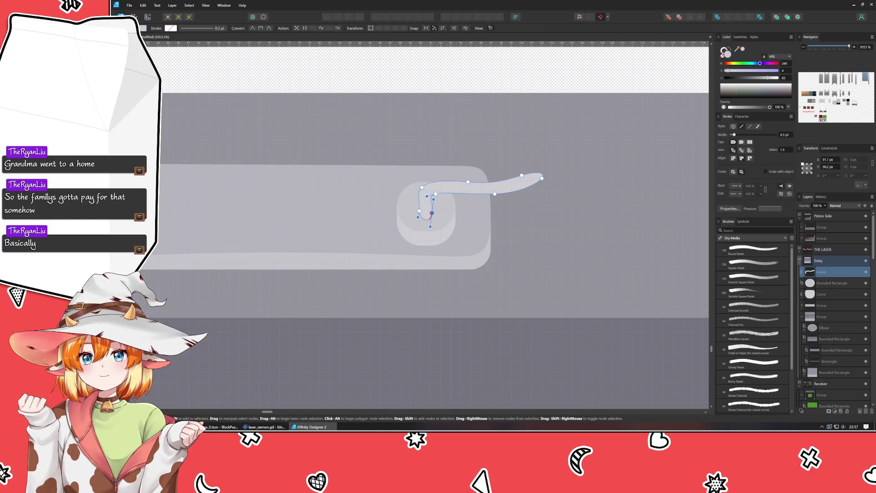
pyautogui.moveTo(432, 213)
pyautogui.mouseDown()
pyautogui.moveTo(416, 216)
pyautogui.moveTo(441, 214)
pyautogui.moveTo(440, 225)
pyautogui.moveTo(410, 217)
pyautogui.moveTo(445, 216)
pyautogui.mouseUp()
pyautogui.click(417, 213)
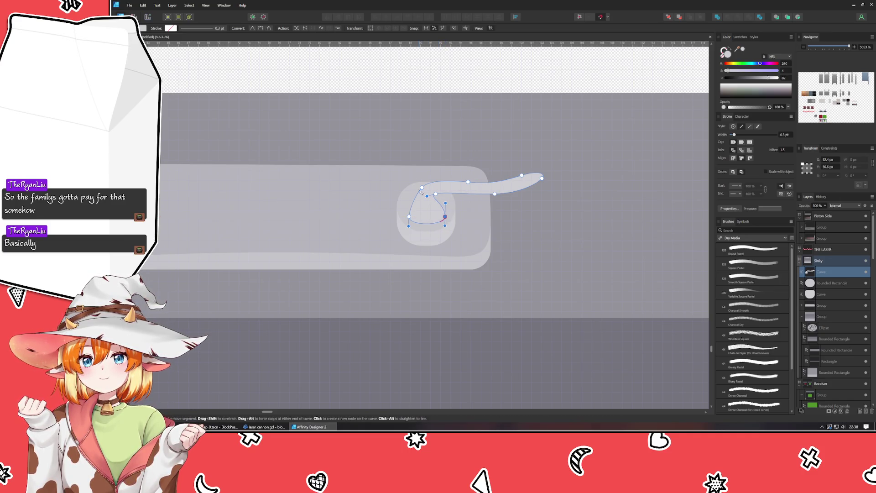
pyautogui.moveTo(422, 187); pyautogui.dragTo(415, 191)
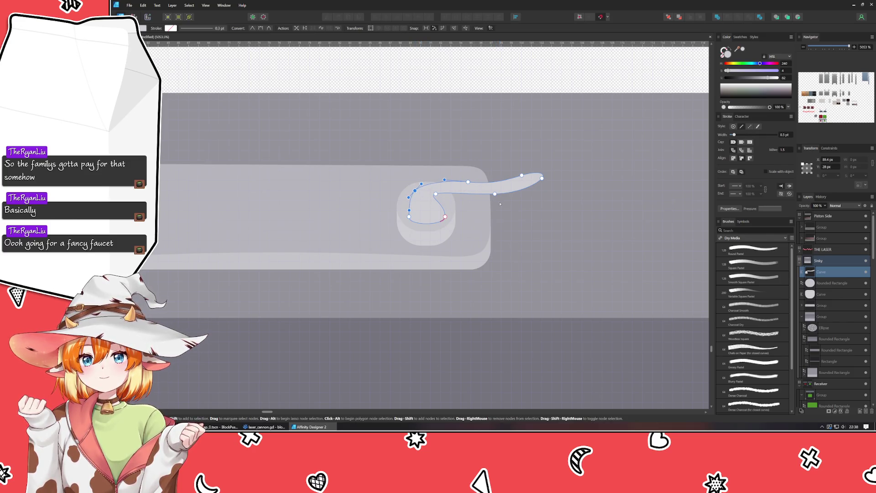
pyautogui.moveTo(437, 197)
pyautogui.mouseDown()
pyautogui.moveTo(476, 179)
pyautogui.moveTo(462, 179)
pyautogui.mouseUp()
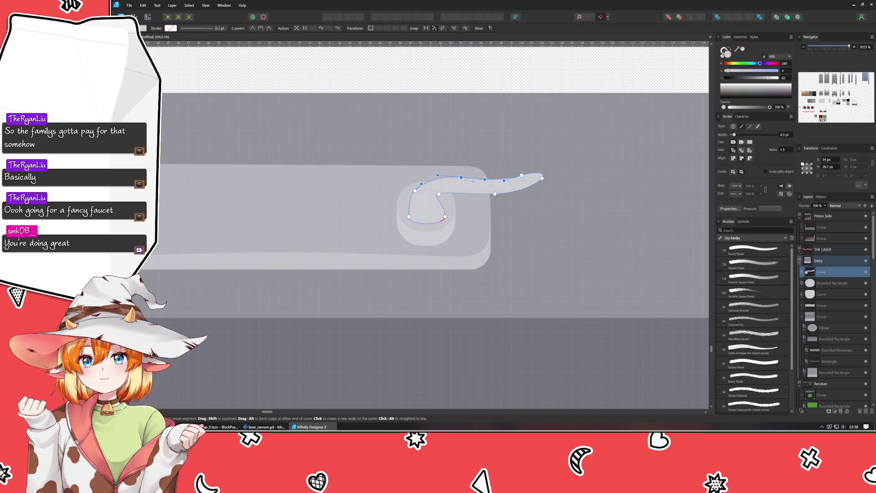
pyautogui.click(456, 196)
pyautogui.moveTo(460, 194); pyautogui.dragTo(465, 192)
pyautogui.moveTo(544, 178); pyautogui.dragTo(572, 167)
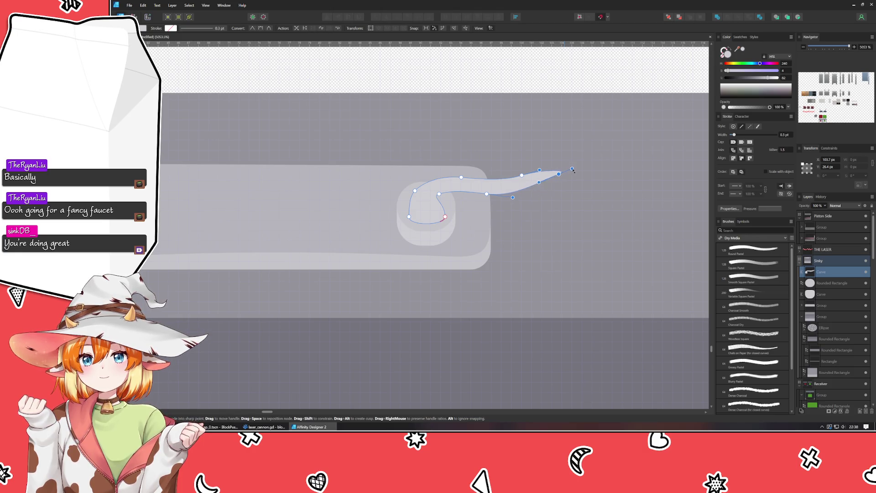
pyautogui.press('v')
pyautogui.click(577, 211)
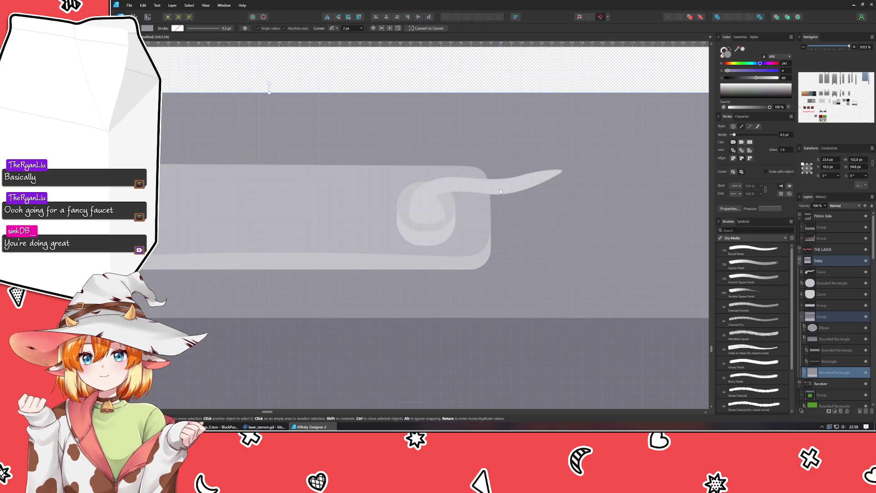
# Step: Bend the spout segment further down and pull its tip up and to the right
pyautogui.click(500, 192)
pyautogui.press('a')
pyautogui.click(461, 178)
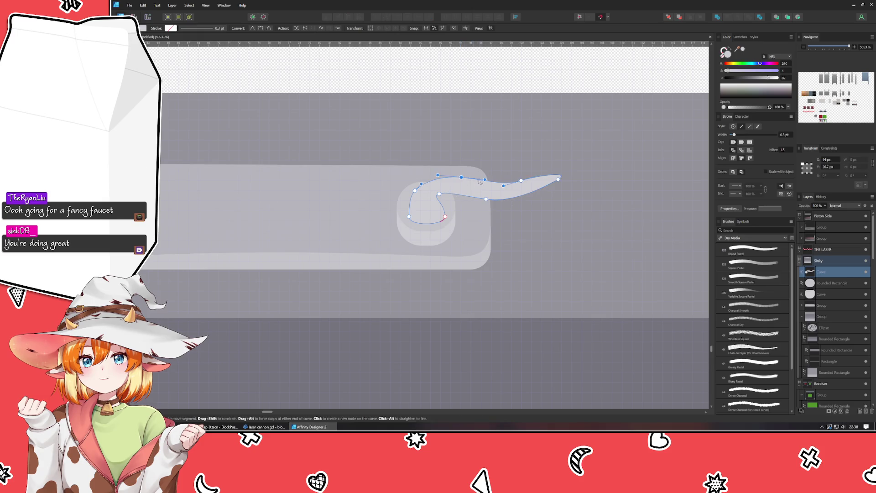
pyautogui.moveTo(479, 182); pyautogui.dragTo(460, 180)
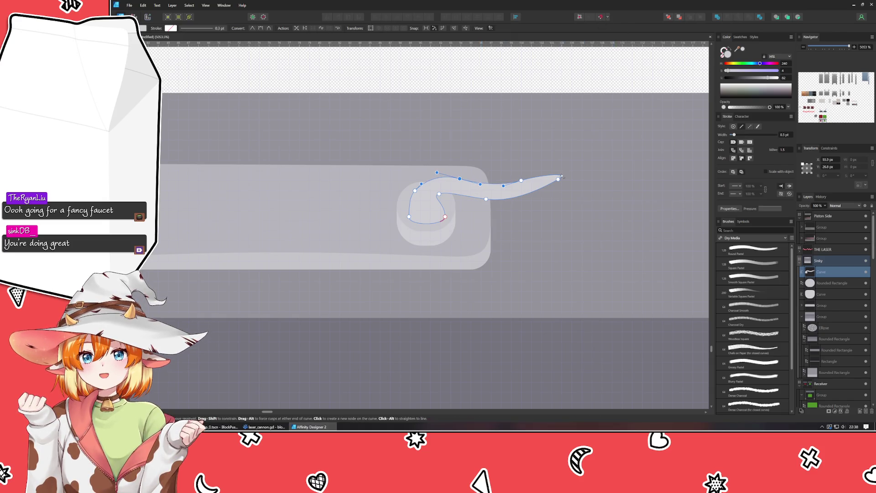
pyautogui.click(536, 180)
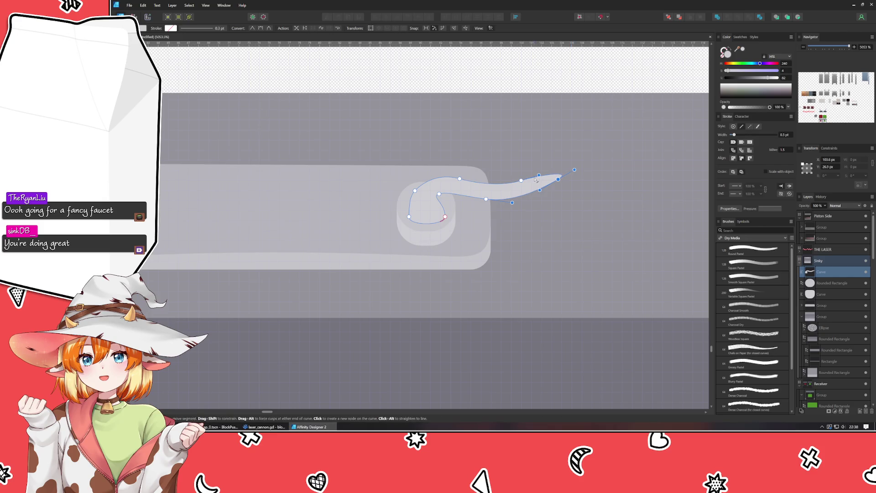
pyautogui.moveTo(537, 180); pyautogui.dragTo(580, 160)
pyautogui.click(577, 83)
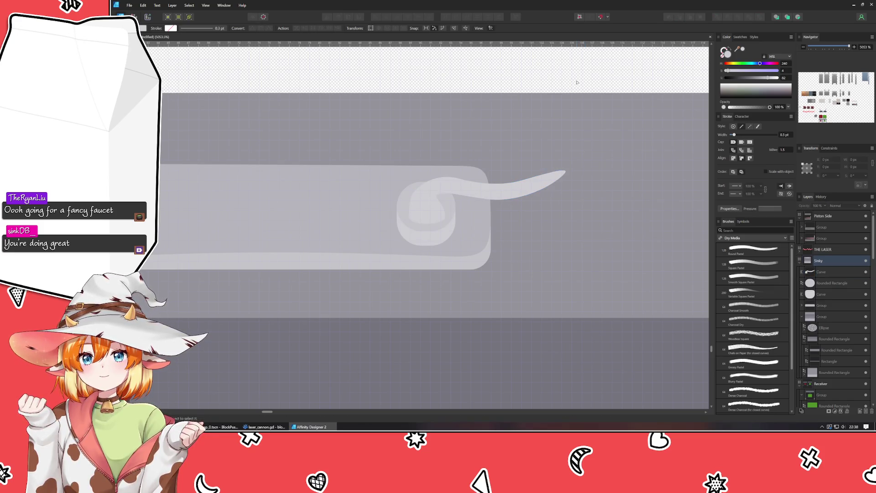
# Step: Marquee-select the faucet spout's nodes and nudge them down, then slightly up-right
pyautogui.scroll(-10, 534, 123)
pyautogui.scroll(8, 468, 172)
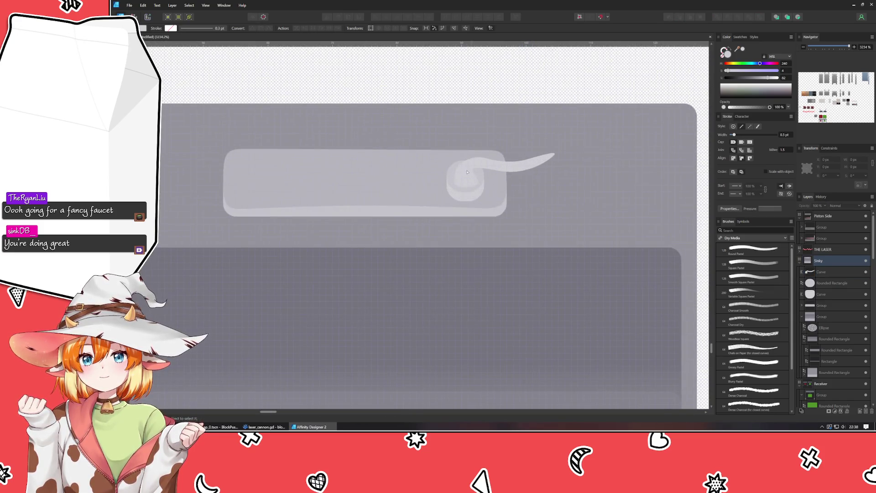
pyautogui.scroll(2, 451, 184)
pyautogui.moveTo(468, 180)
pyautogui.mouseDown()
pyautogui.moveTo(612, 230)
pyautogui.moveTo(619, 220)
pyautogui.mouseUp()
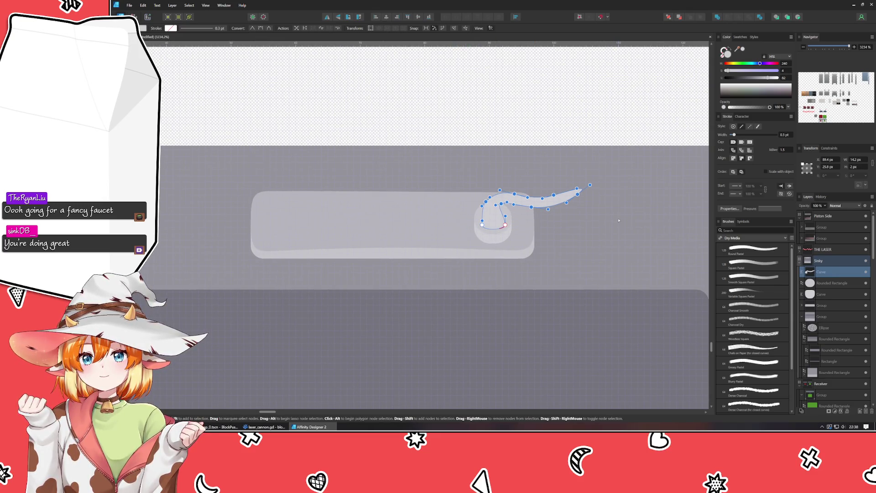
pyautogui.press('Down')
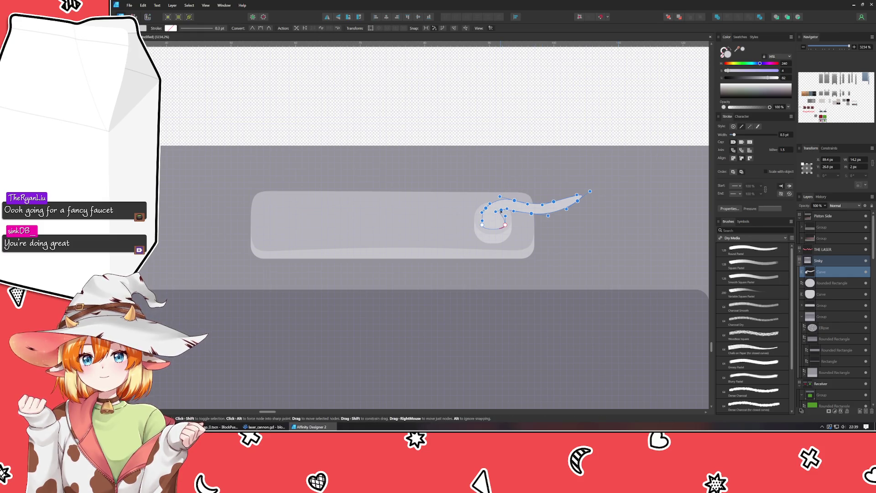
pyautogui.moveTo(501, 210); pyautogui.dragTo(507, 209)
pyautogui.click(502, 209)
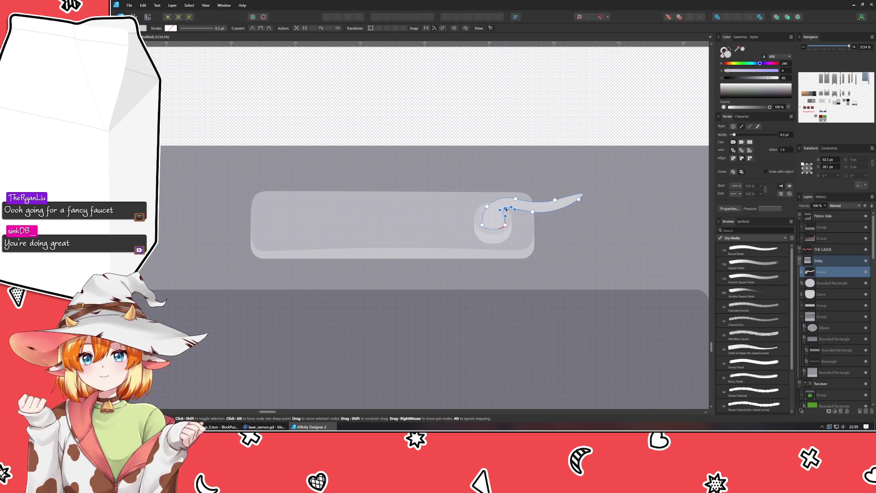
# Step: Reselect the spout curve and marquee its nodes near the knob, then deselect
pyautogui.click(503, 106)
pyautogui.click(494, 198)
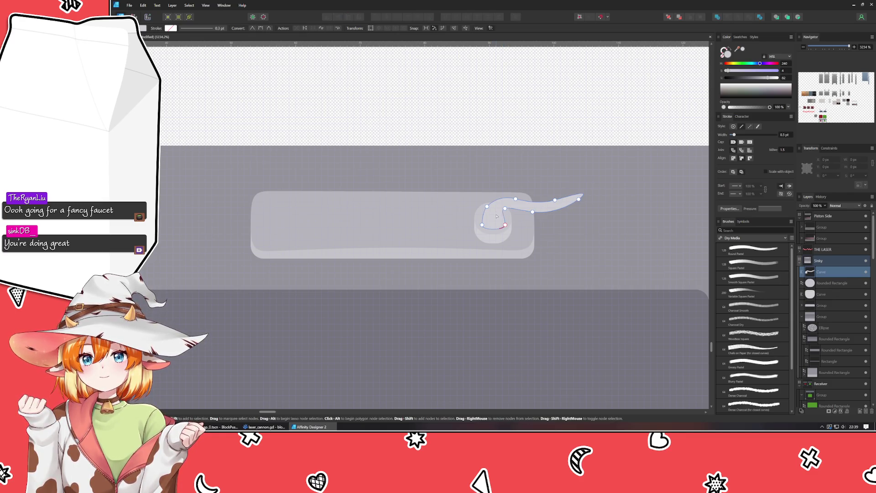
pyautogui.moveTo(468, 195)
pyautogui.mouseDown()
pyautogui.moveTo(496, 241)
pyautogui.moveTo(480, 225)
pyautogui.mouseUp()
pyautogui.hotkey('ctrl', 'd')
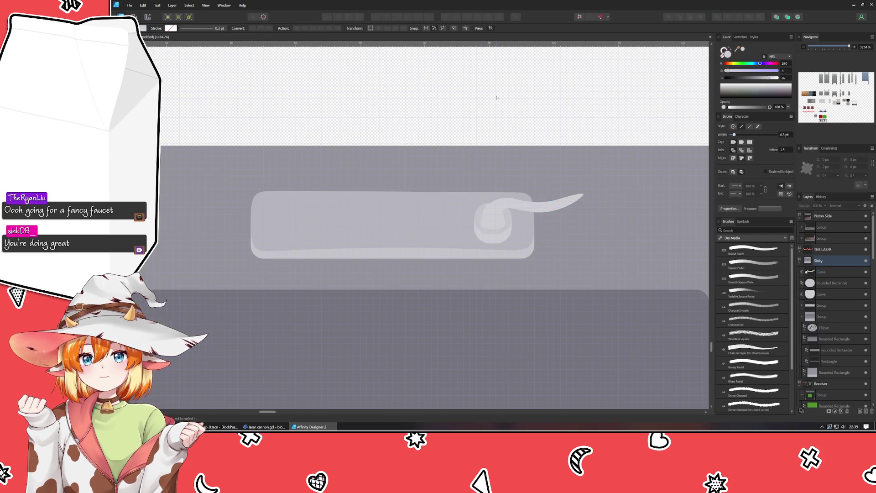
# Step: Switch to the Move tool with only the round faucet-base curve selected
pyautogui.scroll(-5, 493, 217)
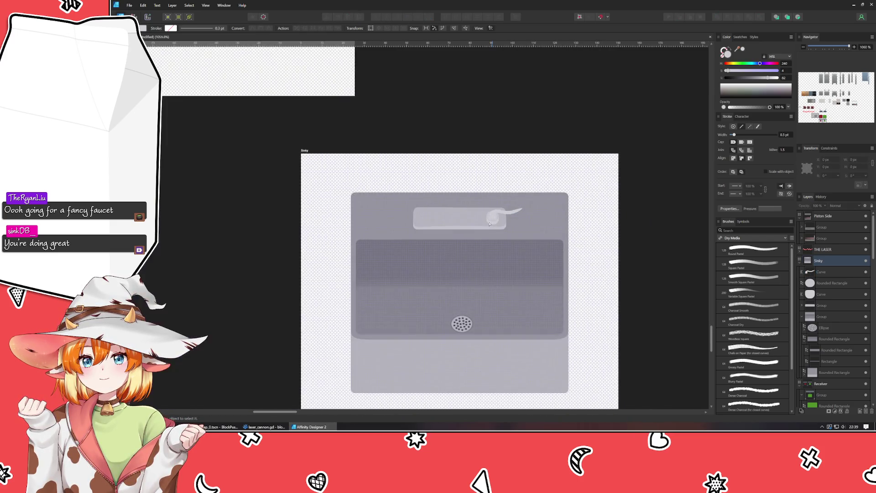
pyautogui.scroll(5, 490, 227)
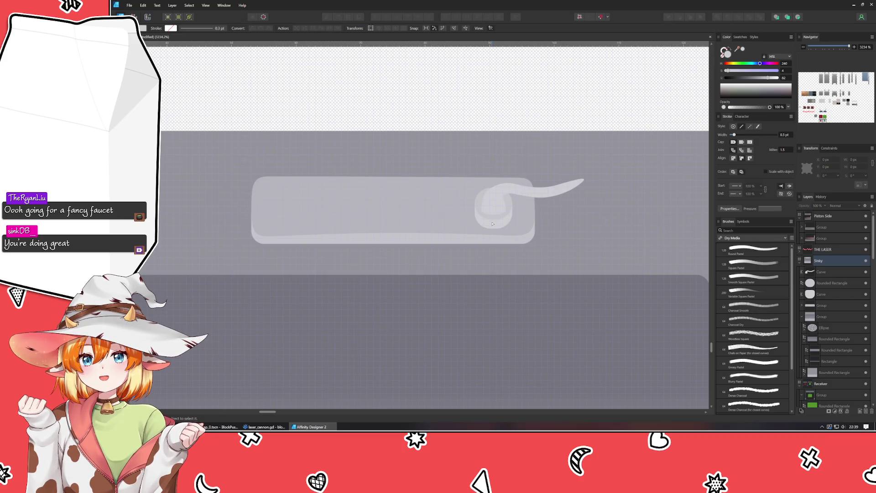
pyautogui.click(492, 224)
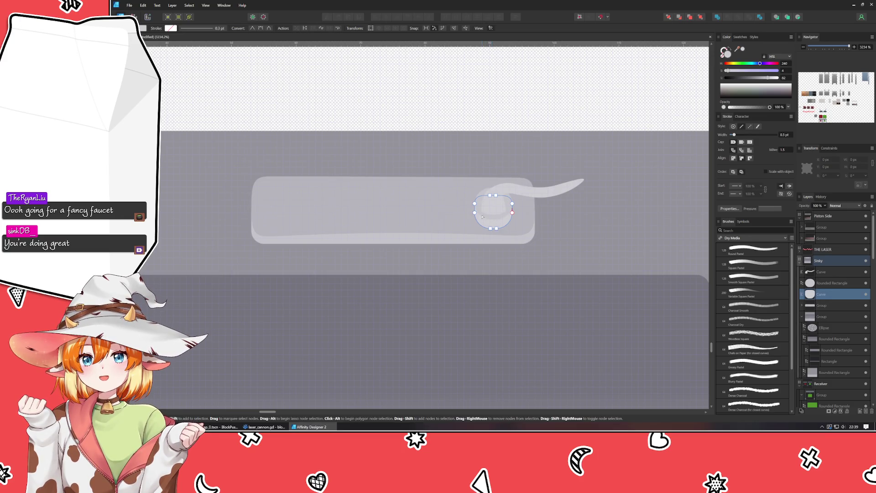
pyautogui.click(483, 211)
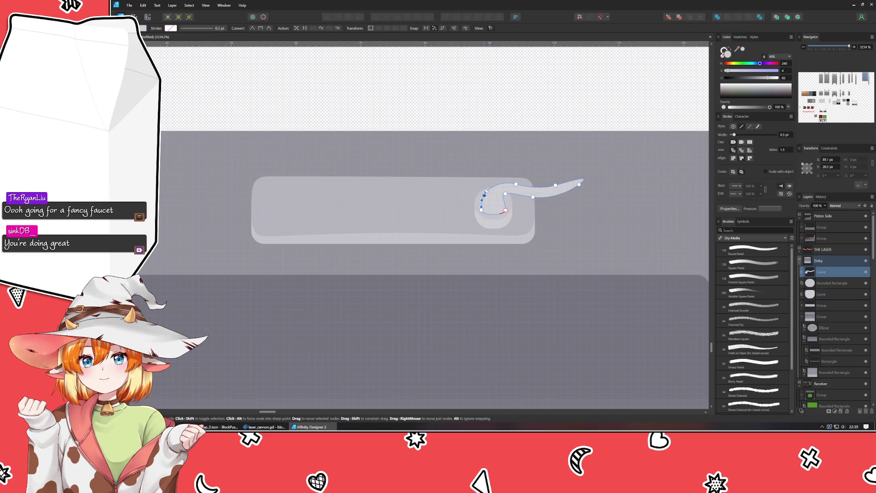
pyautogui.keyDown('shift'); pyautogui.click(485, 194); pyautogui.keyUp('shift')
pyautogui.press('v')
pyautogui.click(485, 195)
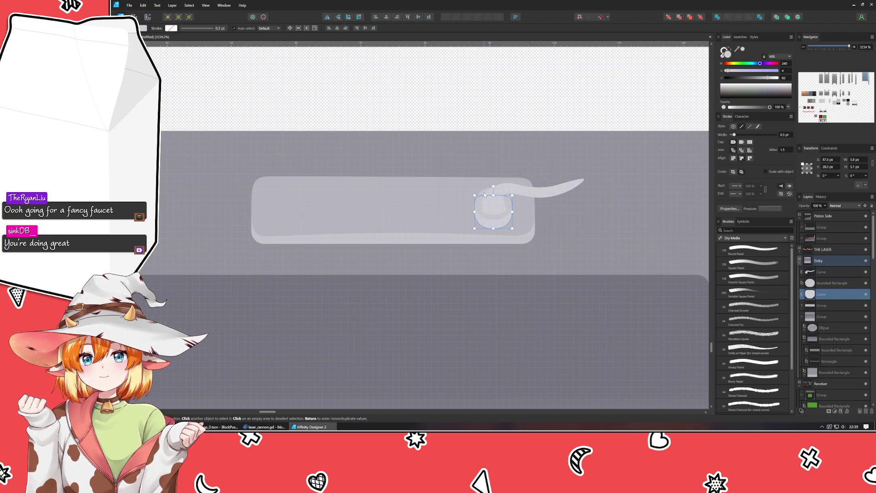
# Step: Group the knob rectangle, round base and spout; a first mirrored copy gets deleted
pyautogui.click(485, 194)
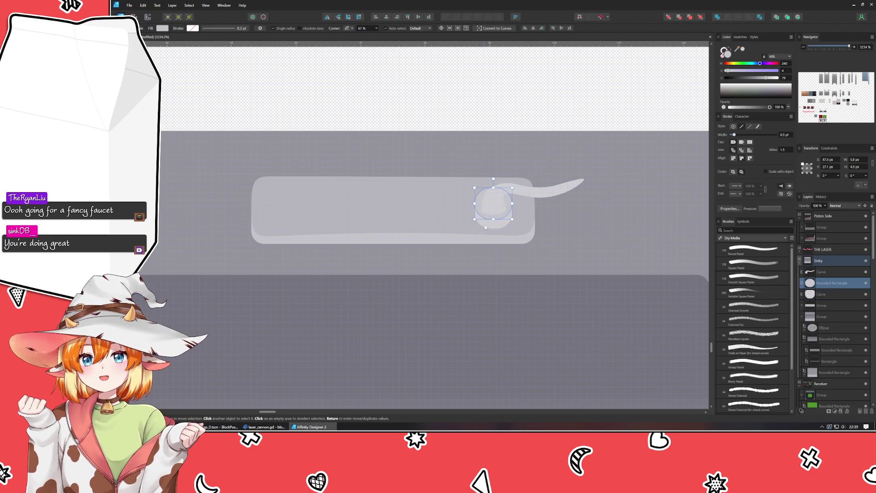
pyautogui.keyDown('shift'); pyautogui.click(493, 197); pyautogui.keyUp('shift')
pyautogui.keyDown('shift'); pyautogui.click(525, 194); pyautogui.keyUp('shift')
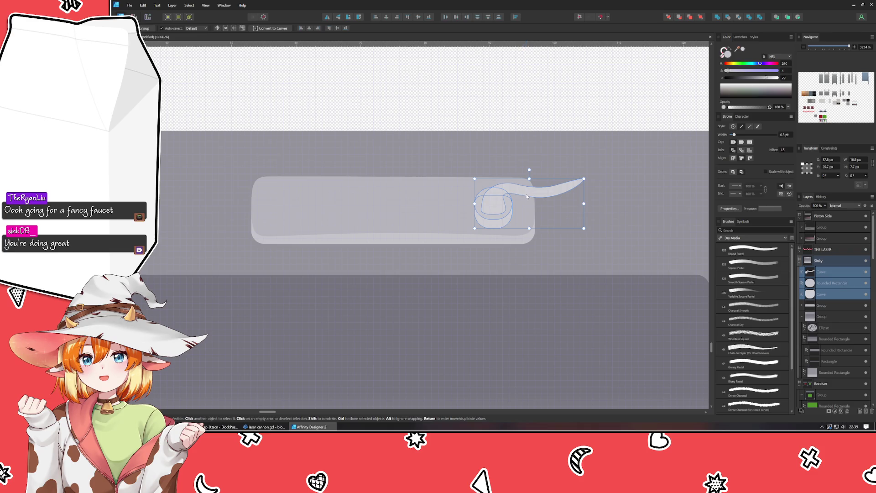
pyautogui.hotkey('ctrl', 'g')
pyautogui.hotkey('ctrl', 'j')
pyautogui.click(327, 17)
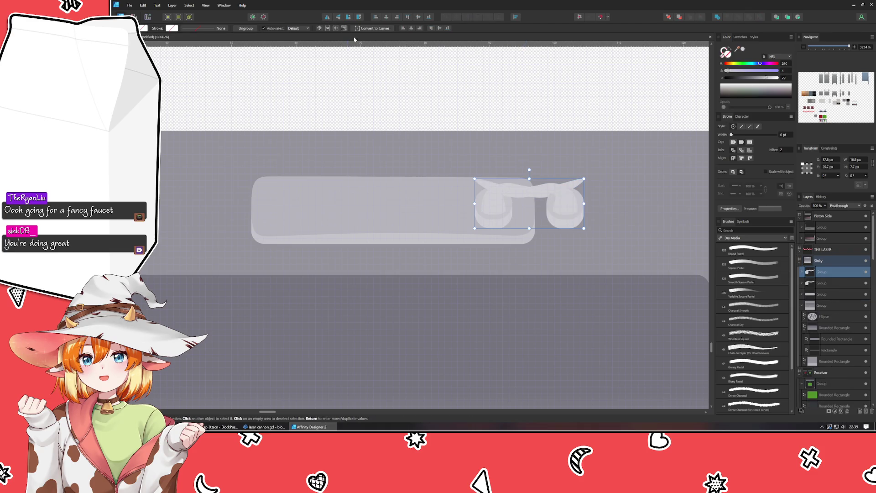
pyautogui.moveTo(562, 208); pyautogui.dragTo(289, 206)
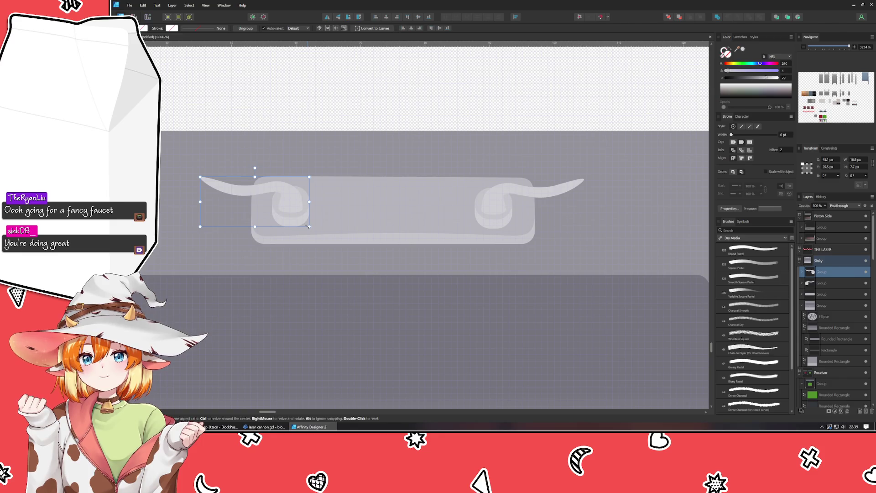
pyautogui.press('Delete')
# Step: Slightly enlarge the knob group, then place a horizontally flipped duplicate at the bar's left end
pyautogui.moveTo(473, 229); pyautogui.dragTo(473, 229)
pyautogui.moveTo(473, 179); pyautogui.dragTo(460, 173)
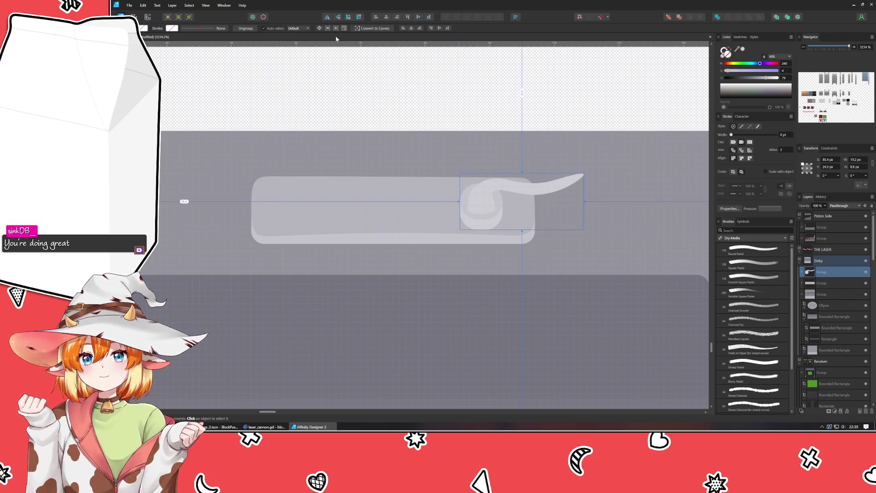
pyautogui.hotkey('ctrl', 'j')
pyautogui.click(326, 17)
pyautogui.moveTo(543, 204)
pyautogui.mouseDown()
pyautogui.moveTo(254, 196)
pyautogui.moveTo(304, 211)
pyautogui.mouseUp()
pyautogui.moveTo(305, 209); pyautogui.dragTo(312, 209)
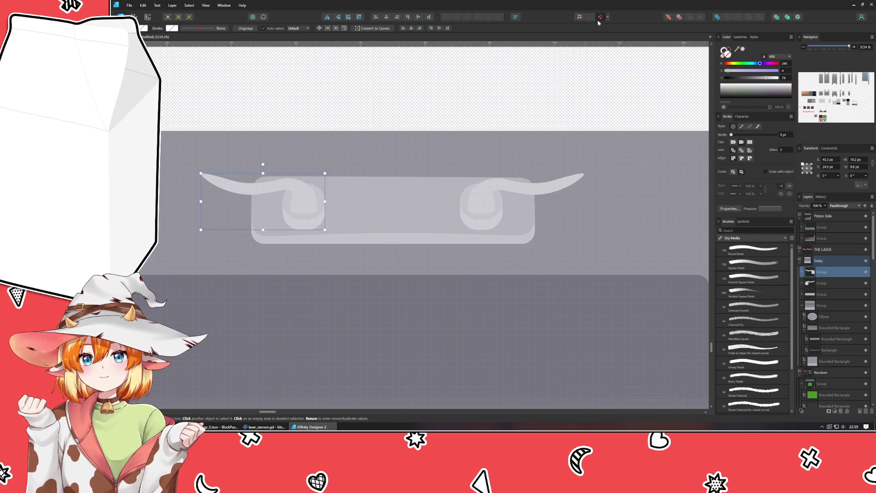
pyautogui.click(473, 129)
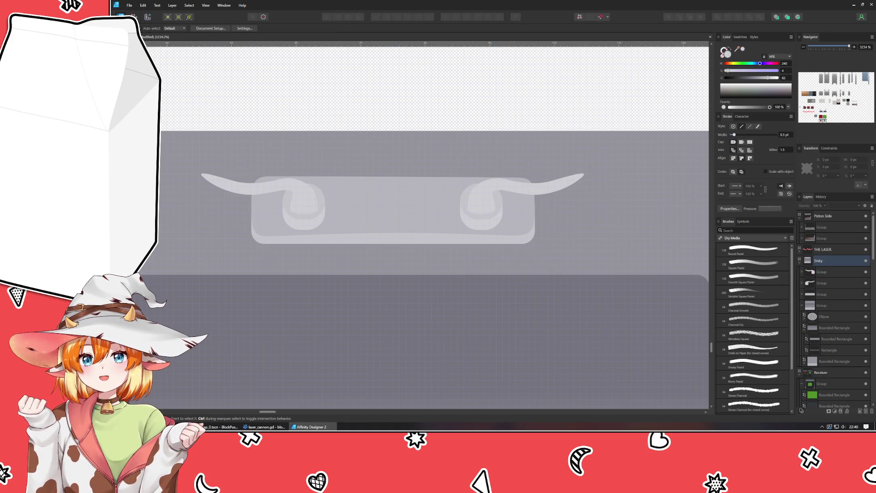
# Step: After checking the reference images, Alt-drag a copy of the left knob group to the bar's centre
pyautogui.hotkey('alt', 'Tab')
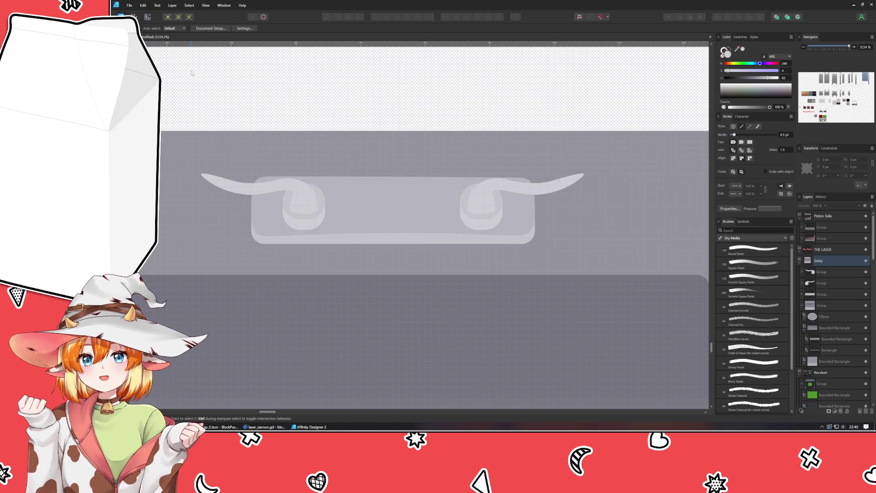
pyautogui.hotkey('alt', 'Tab')
pyautogui.click(296, 224)
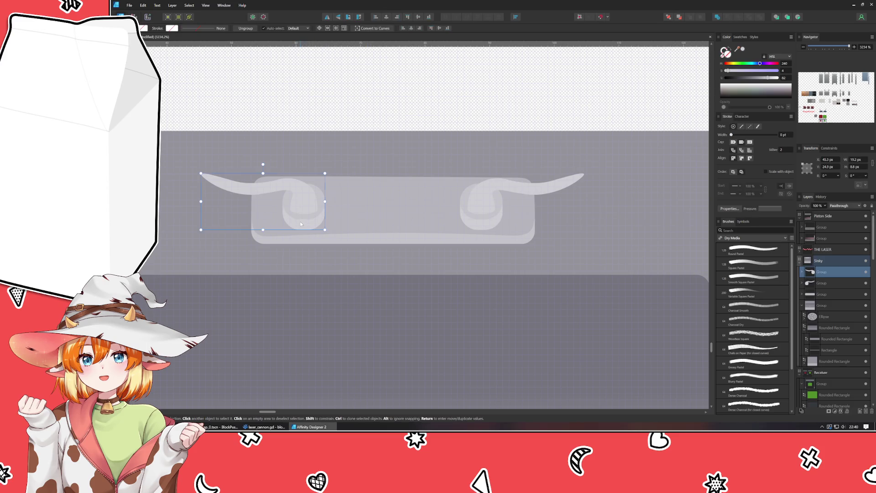
pyautogui.moveTo(295, 221)
pyautogui.mouseDown()
pyautogui.moveTo(406, 220)
pyautogui.moveTo(387, 221)
pyautogui.mouseUp()
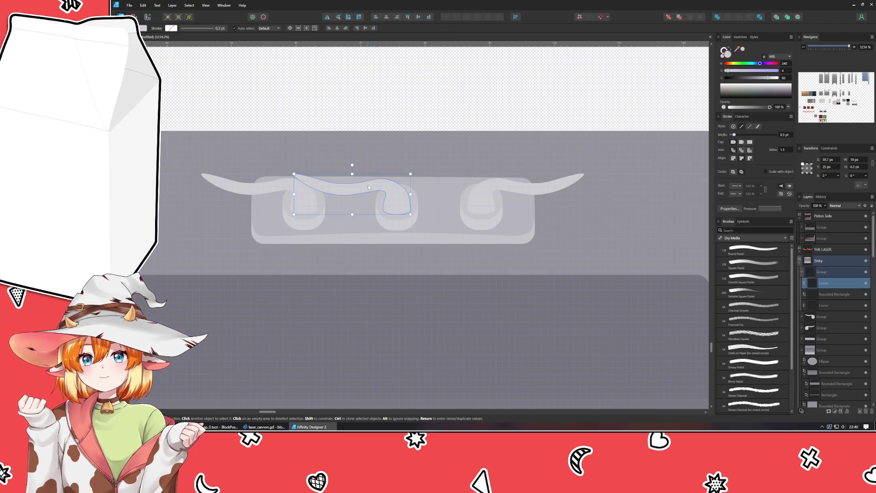